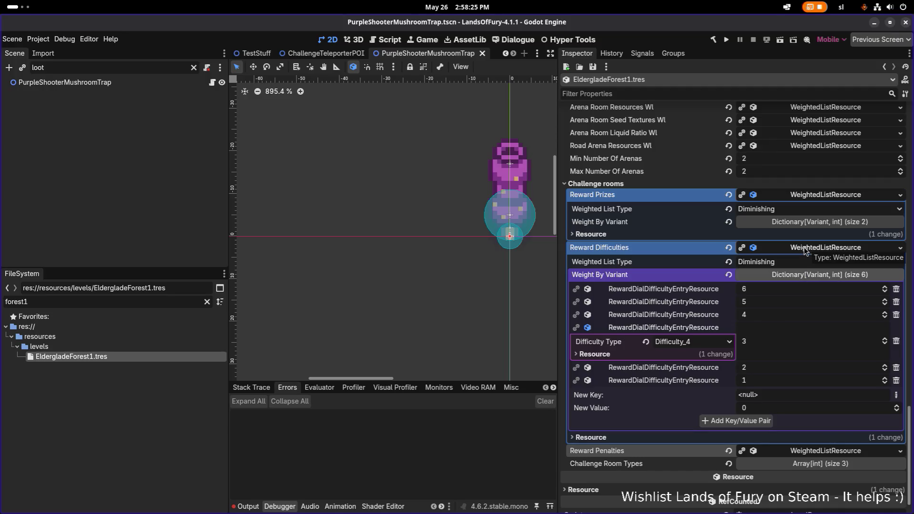
# Collapse the Reward Difficulties, Reward Prizes and Poi Placement Rules entries in the inspector.
pyautogui.click(806, 253)
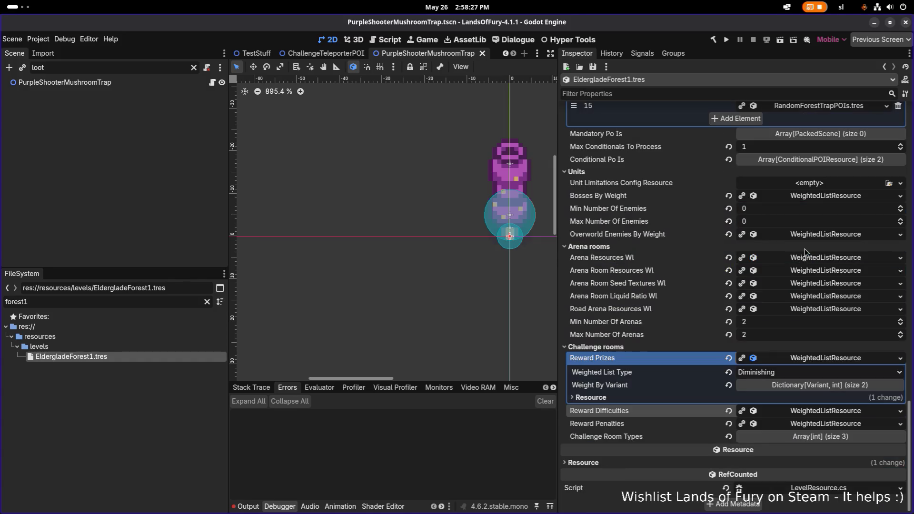
pyautogui.click(829, 387)
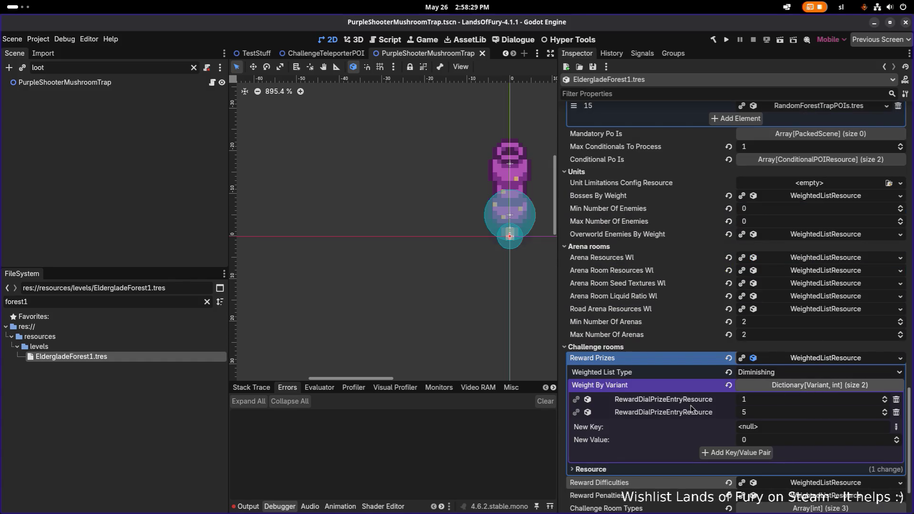
pyautogui.click(791, 360)
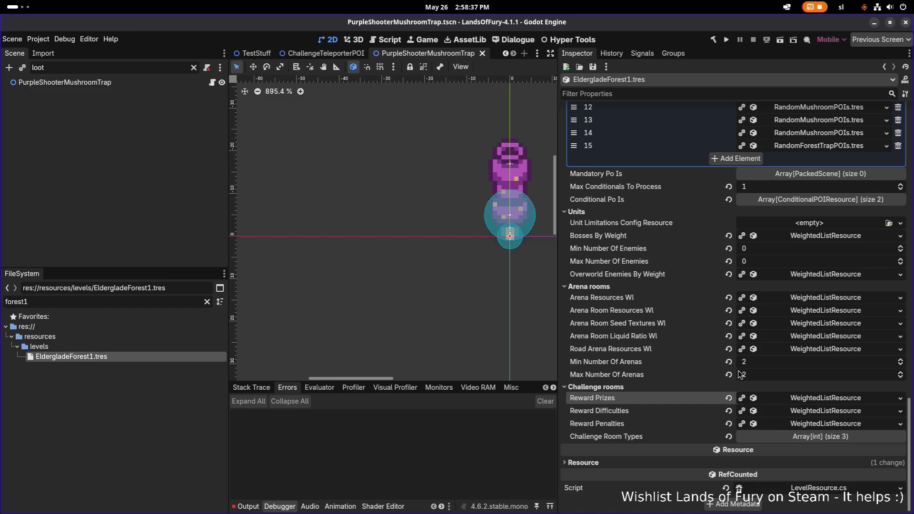
pyautogui.scroll(10, 725, 367)
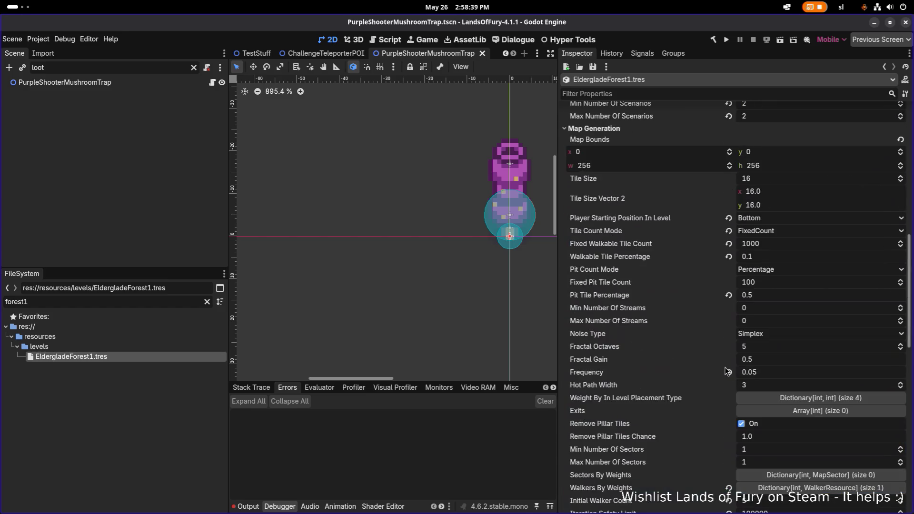
pyautogui.click(793, 435)
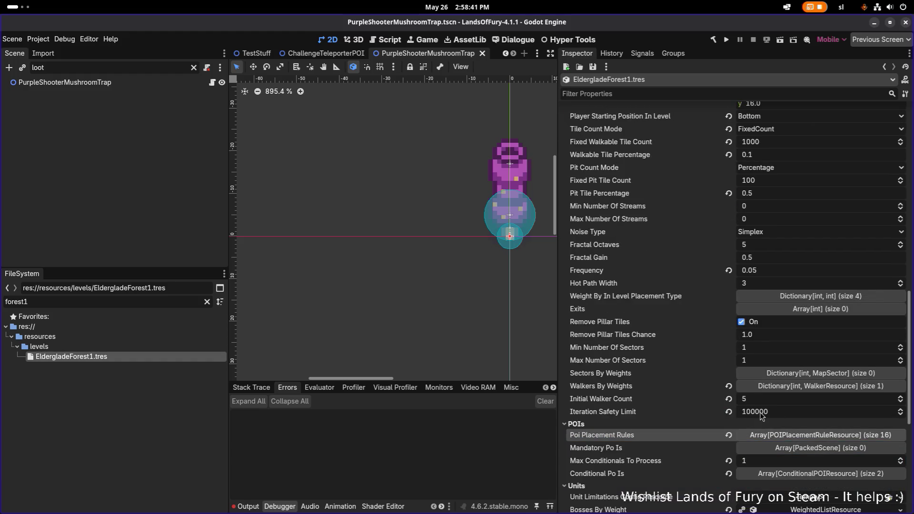
pyautogui.scroll(4, 713, 304)
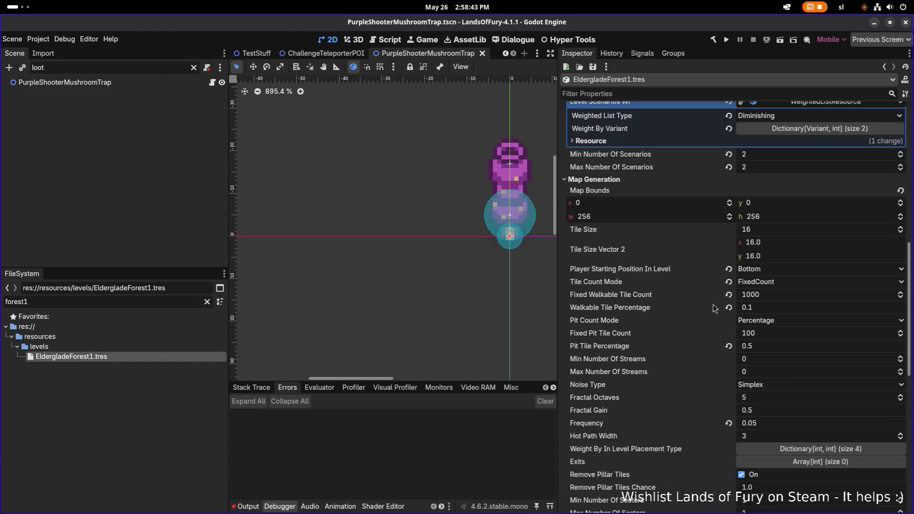
pyautogui.scroll(4, 743, 196)
# Filter the level's properties by 'diff' and expand Reward Difficulties and its second entry.
pyautogui.click(701, 90)
pyautogui.write('diff')
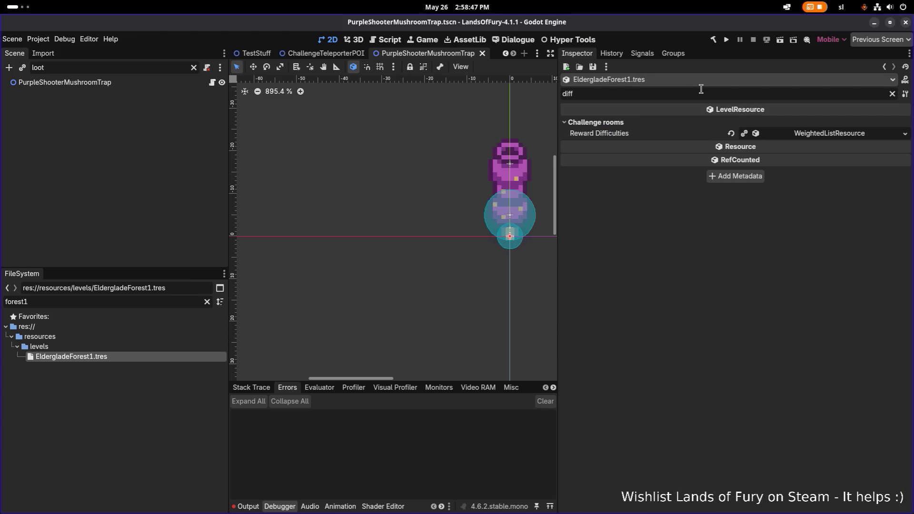
pyautogui.click(810, 134)
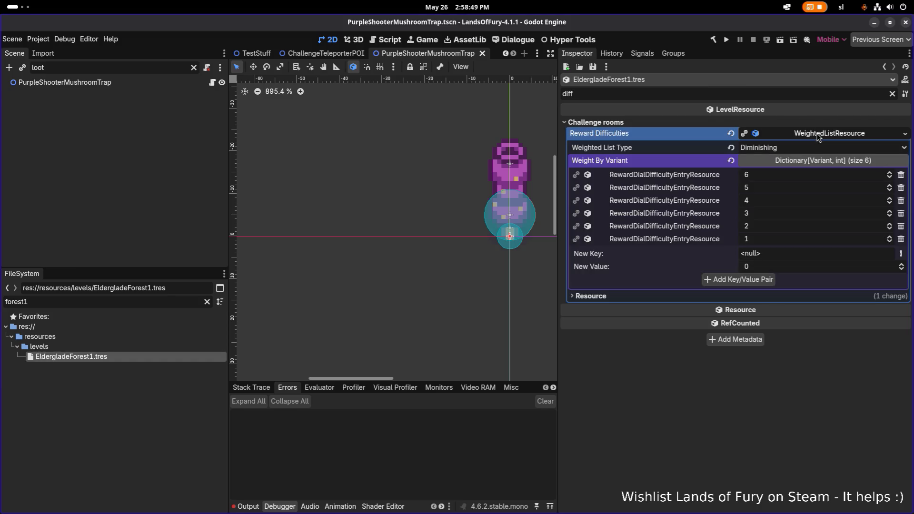
pyautogui.click(679, 188)
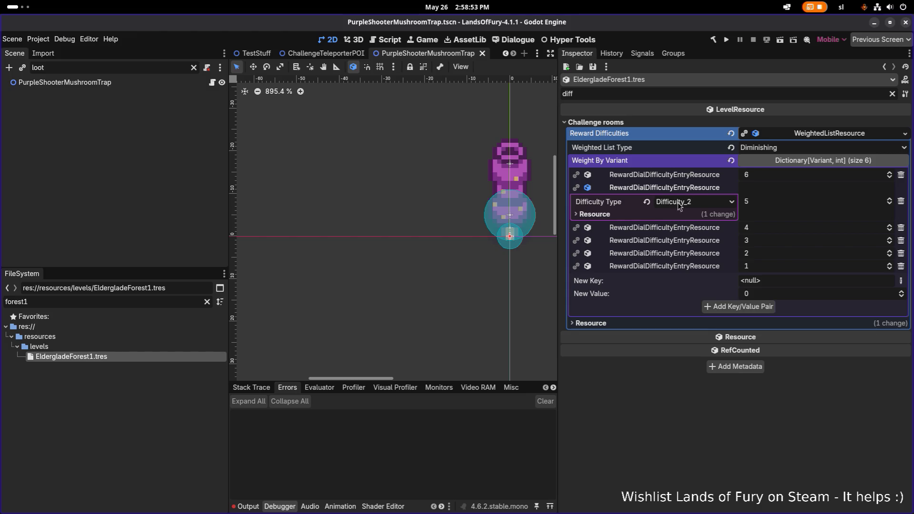
pyautogui.hotkey('alt', 'Tab')
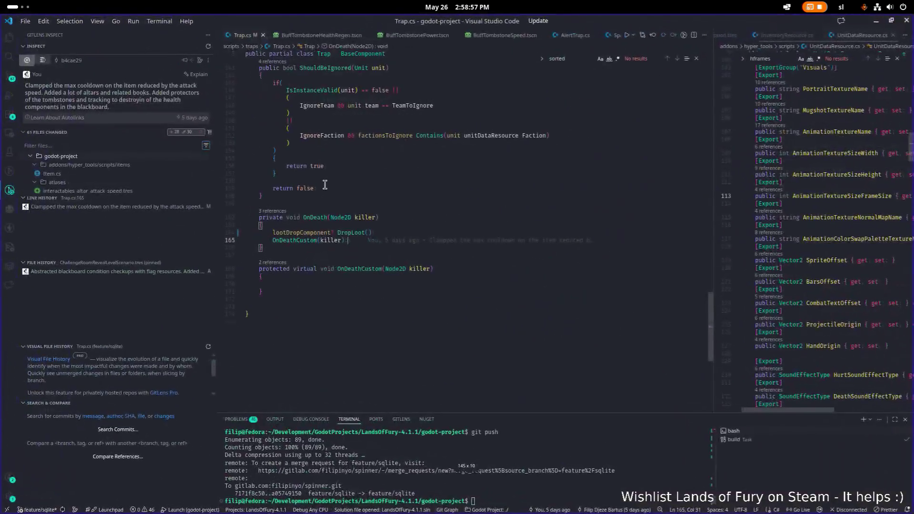
# Open LevelResource.cs and search it for 'difficu'.
pyautogui.hotkey('ctrl', 'p')
pyautogui.write('levelresource')
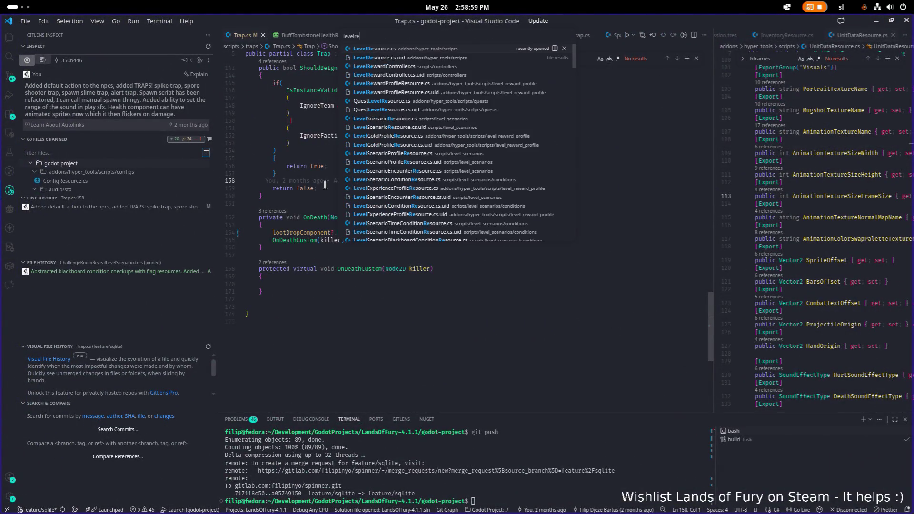
pyautogui.press('Return')
pyautogui.hotkey('ctrl', 'f')
pyautogui.write('difficu')
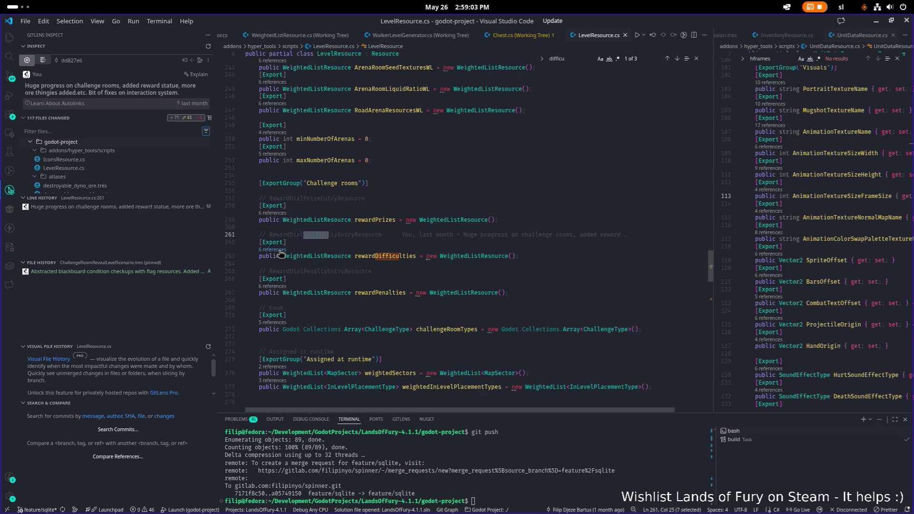
# List references to rewardDifficulties and open RewardStatue.cs at its usage.
pyautogui.keyDown('ctrl'); pyautogui.click(362, 256); pyautogui.keyUp('ctrl')
pyautogui.click(590, 251)
pyautogui.click(607, 262)
pyautogui.doubleClick(606, 262)
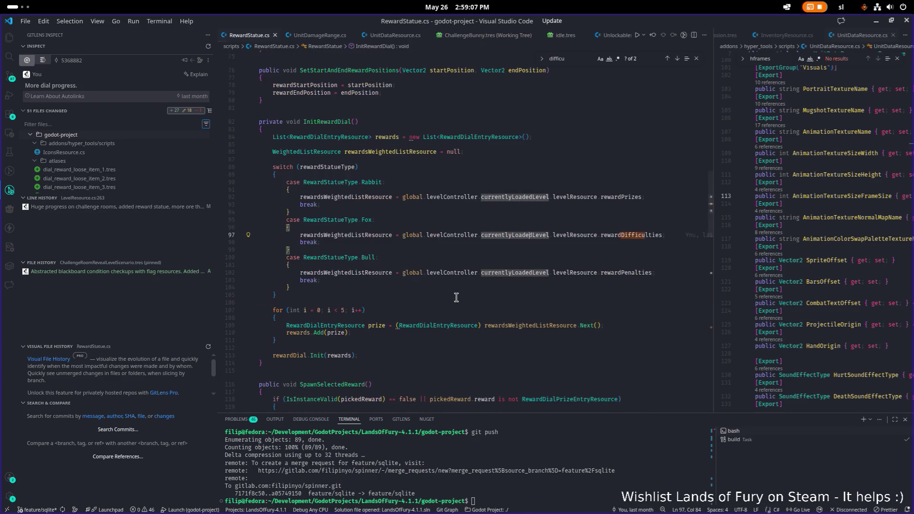
# Read through RewardStatue.cs's Fox case, reward loop and SpawnSelectedReward, highlighting rewardsWeightedListResource.
pyautogui.click(371, 241)
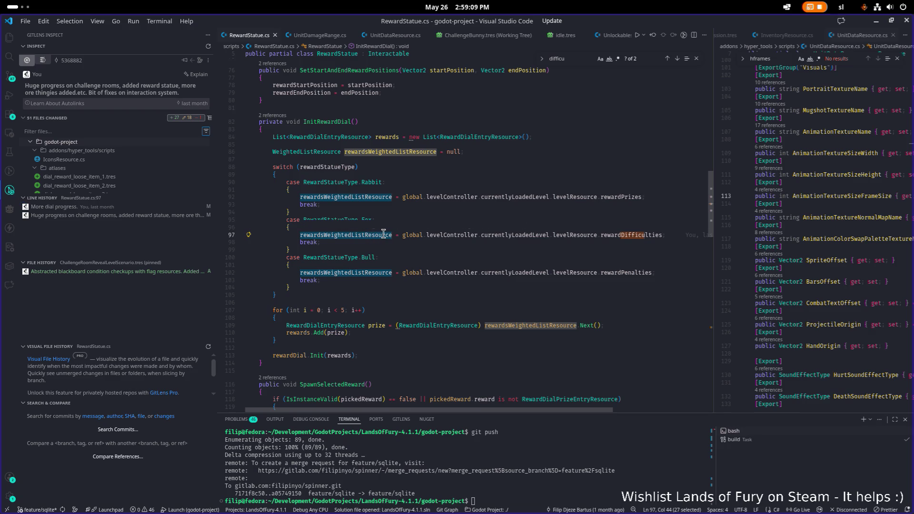
pyautogui.click(501, 317)
pyautogui.scroll(-5, 501, 316)
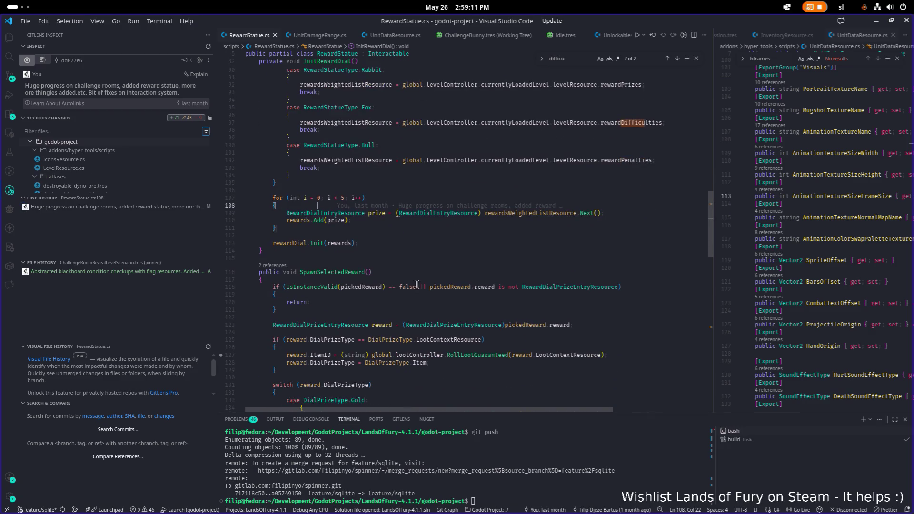
pyautogui.click(504, 312)
pyautogui.scroll(-2, 419, 321)
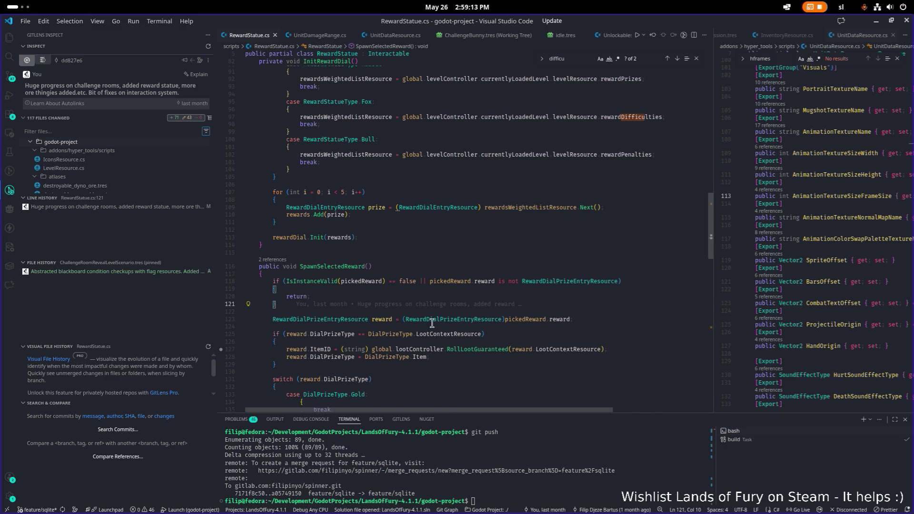
pyautogui.scroll(6, 377, 245)
pyautogui.click(535, 305)
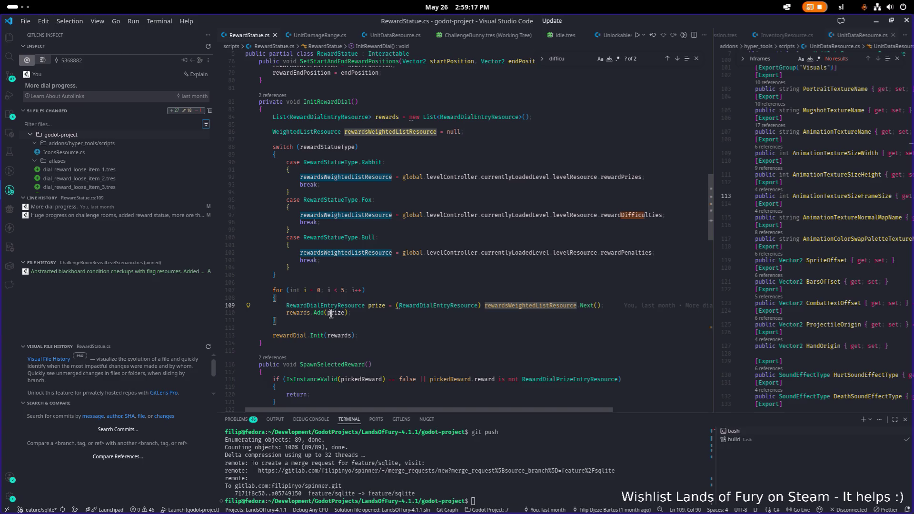
# Search the file for rewardsWeightedListResource, then for 'prize'.
pyautogui.scroll(1, 356, 281)
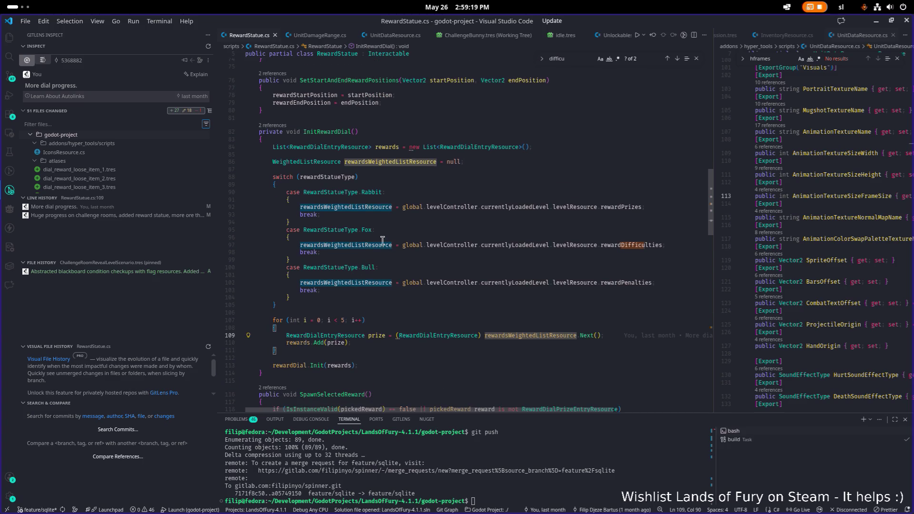
pyautogui.doubleClick(376, 244)
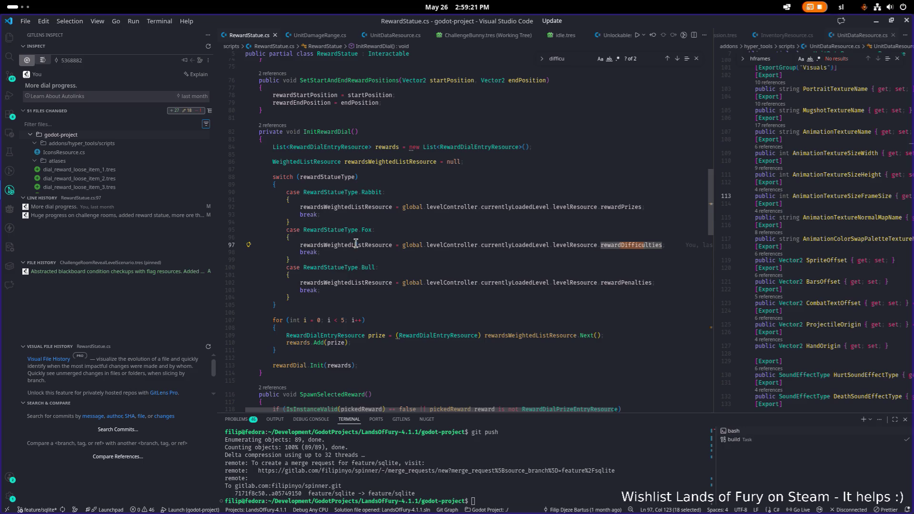
pyautogui.hotkey('ctrl', 'f')
pyautogui.press('Return')
pyautogui.press('Return')
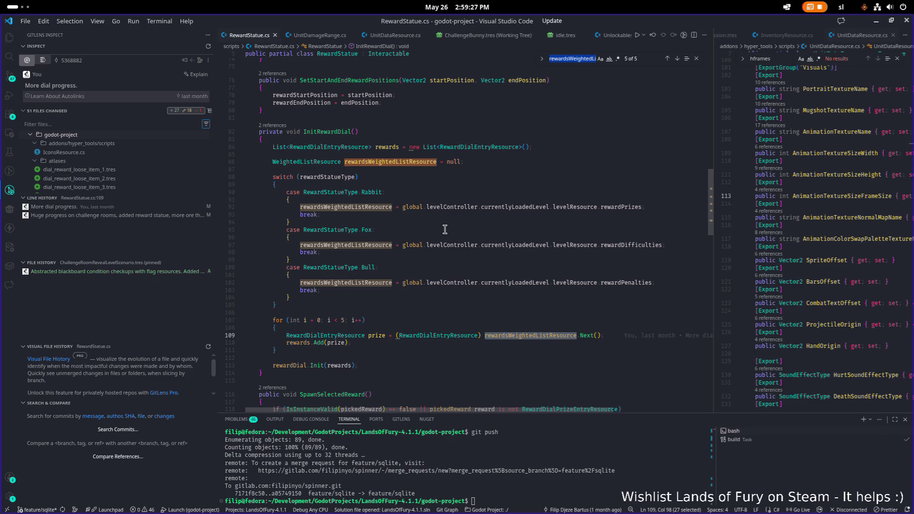
pyautogui.scroll(-1, 381, 332)
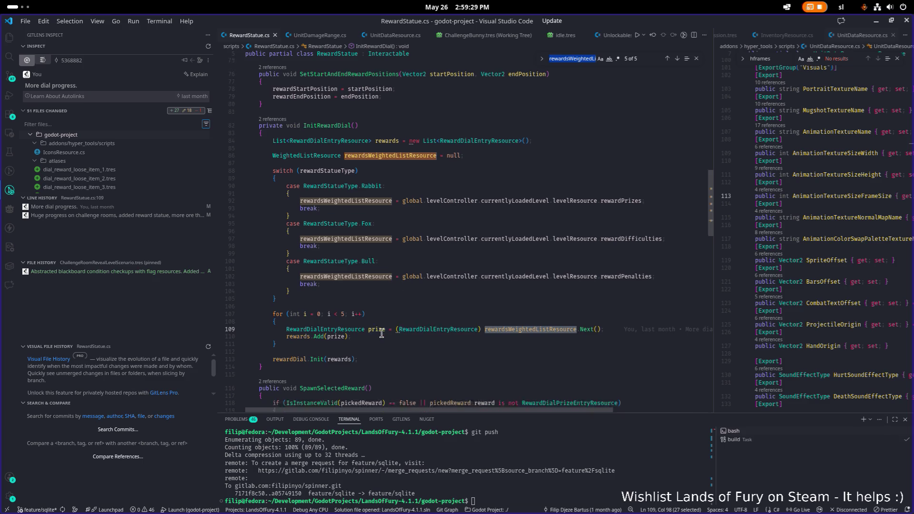
pyautogui.doubleClick(377, 305)
pyautogui.hotkey('ctrl', 'f')
pyautogui.press('Return')
pyautogui.press('Return')
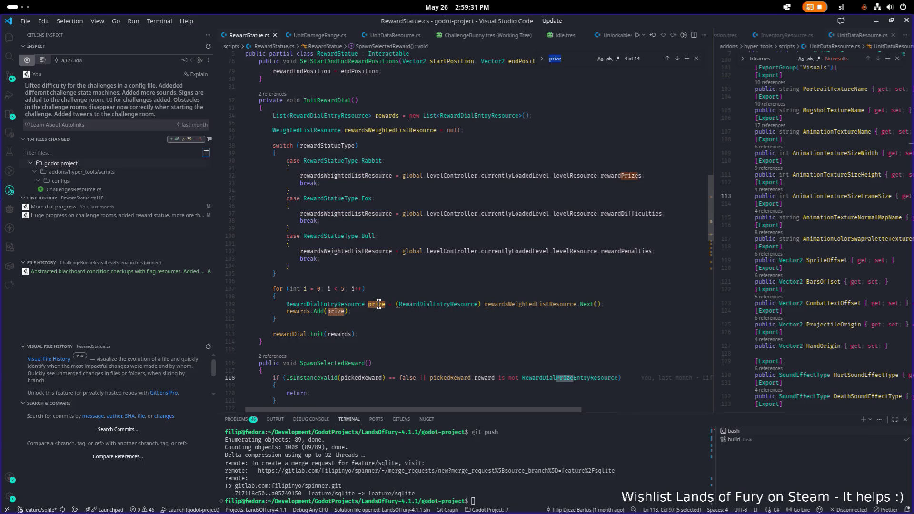
# Scroll through the file, search for 'confi', then clear the search.
pyautogui.scroll(-5, 378, 304)
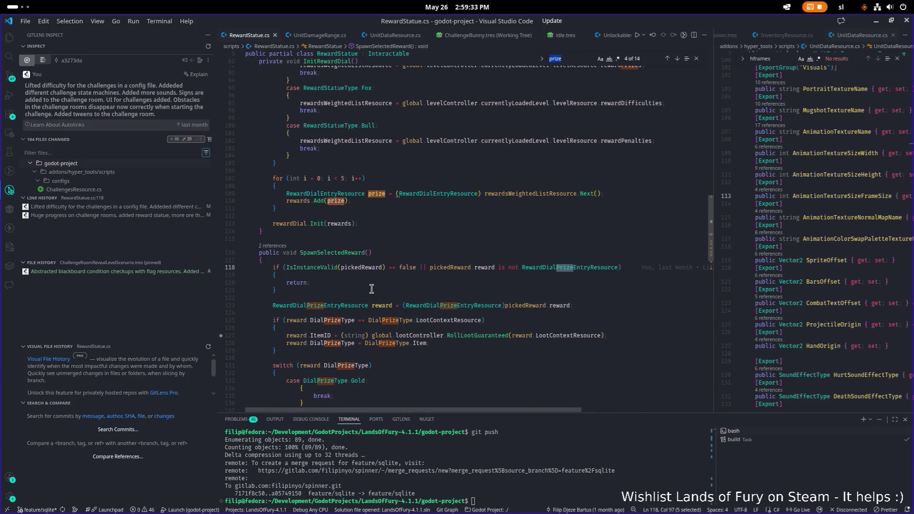
pyautogui.scroll(-3, 384, 312)
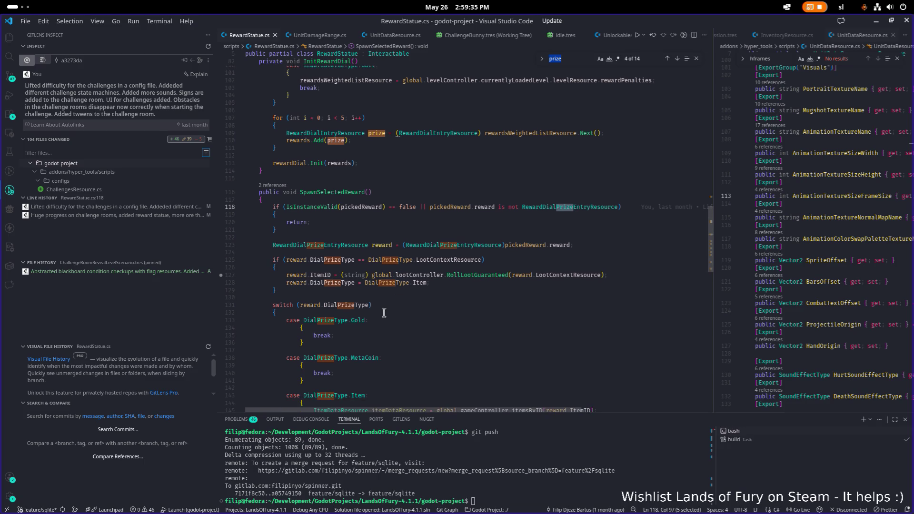
pyautogui.scroll(-6, 482, 317)
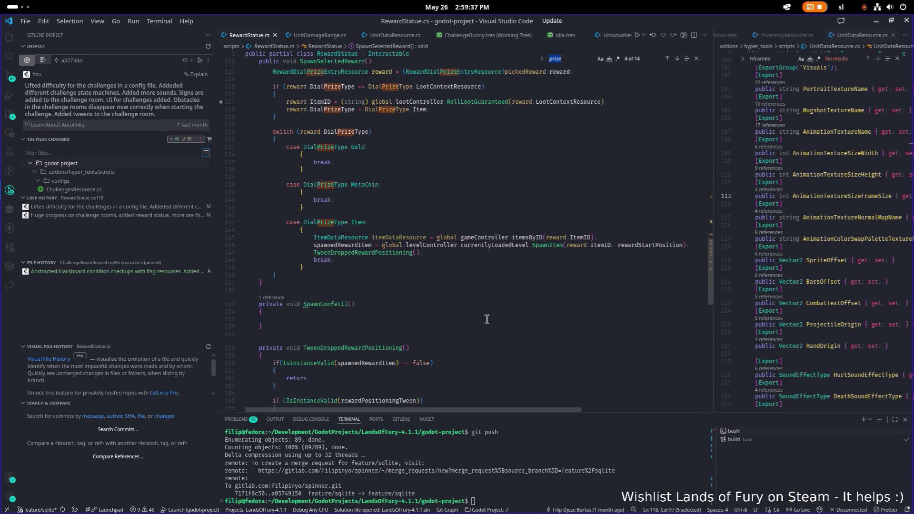
pyautogui.scroll(-12, 481, 320)
pyautogui.scroll(20, 480, 321)
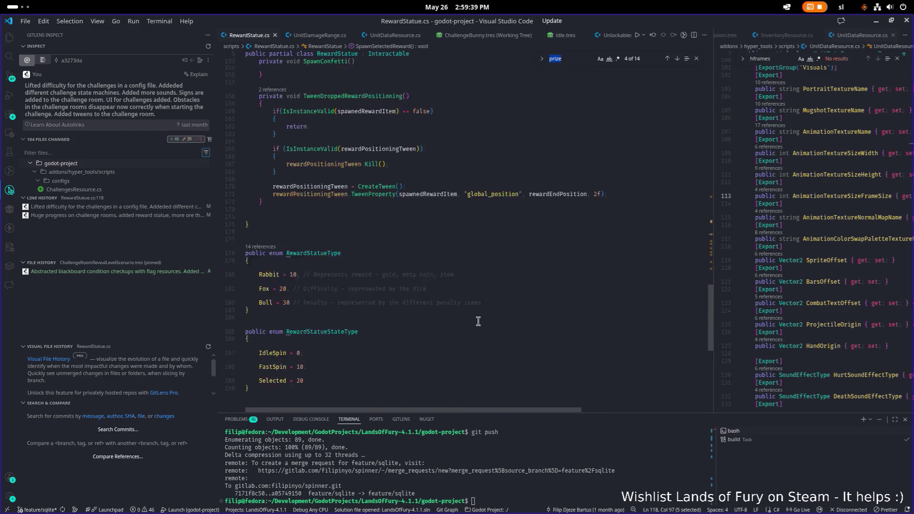
pyautogui.scroll(12, 478, 321)
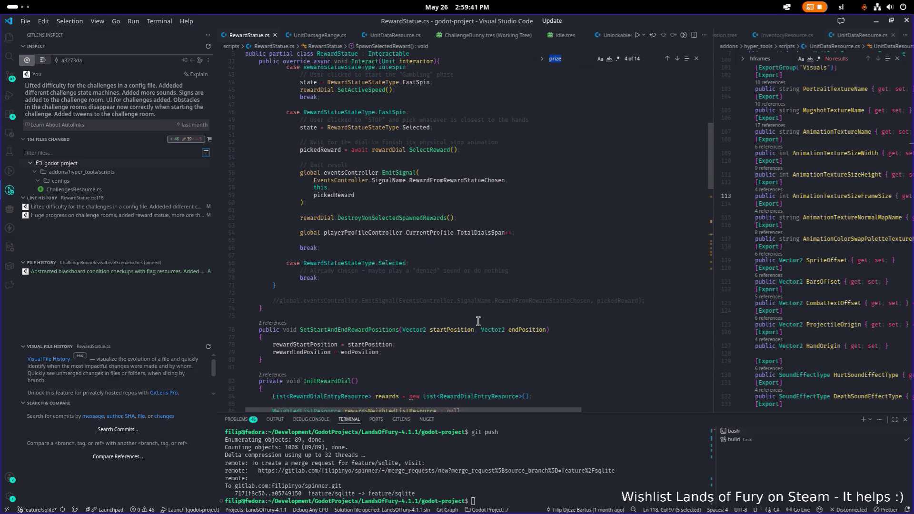
pyautogui.scroll(3, 479, 321)
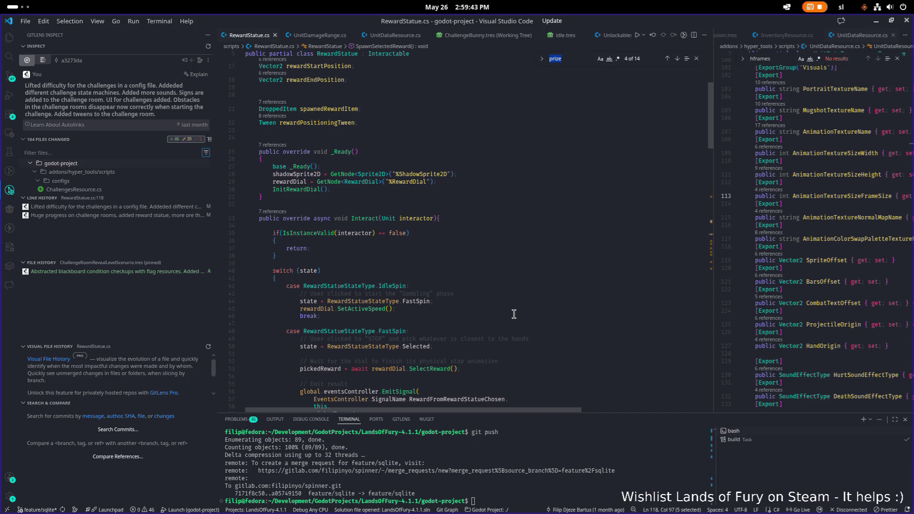
pyautogui.scroll(-12, 515, 314)
pyautogui.write('confi')
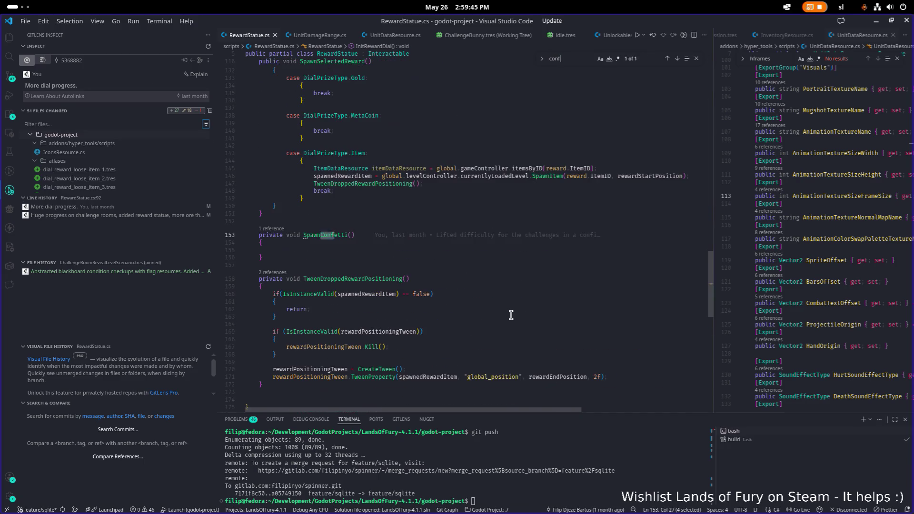
pyautogui.hotkey('ctrl', 'a')
pyautogui.press('BackSpace')
# Use Quick Open with 'challen' to open ChallengeLevelRoom.cs.
pyautogui.press('Escape')
pyautogui.hotkey('ctrl', 'p')
pyautogui.write('rw')
pyautogui.write('ewarddi')
pyautogui.press('Escape')
pyautogui.hotkey('ctrl', 'p')
pyautogui.write('challen')
pyautogui.press('Down')
pyautogui.press('Return')
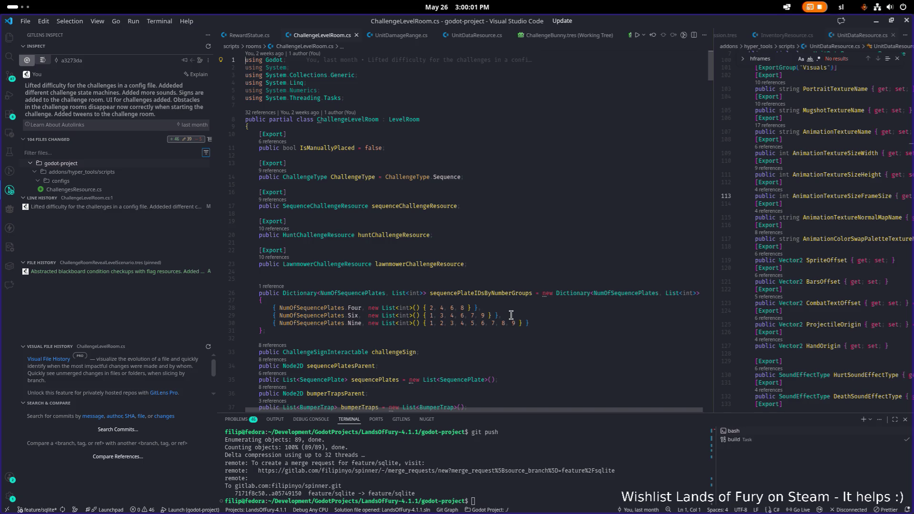
# Search for sequenceChallengeResource to reach its assignment on line 371 in StartChallenge.
pyautogui.doubleClick(415, 209)
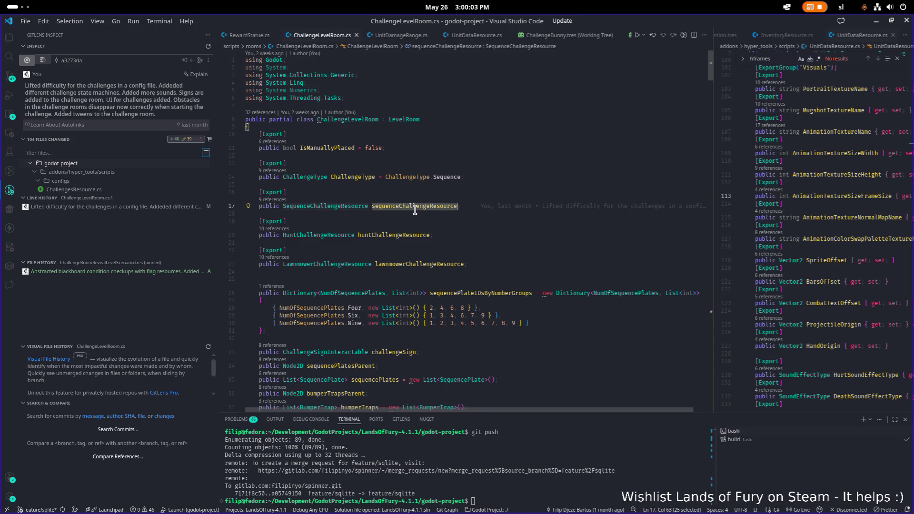
pyautogui.hotkey('ctrl', 'f')
pyautogui.press('Return')
pyautogui.press('Return')
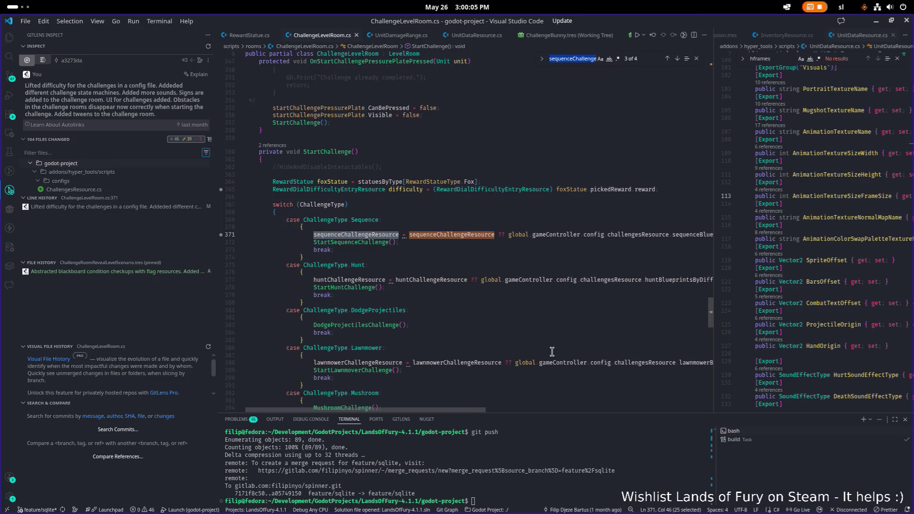
pyautogui.moveTo(472, 410); pyautogui.dragTo(569, 411)
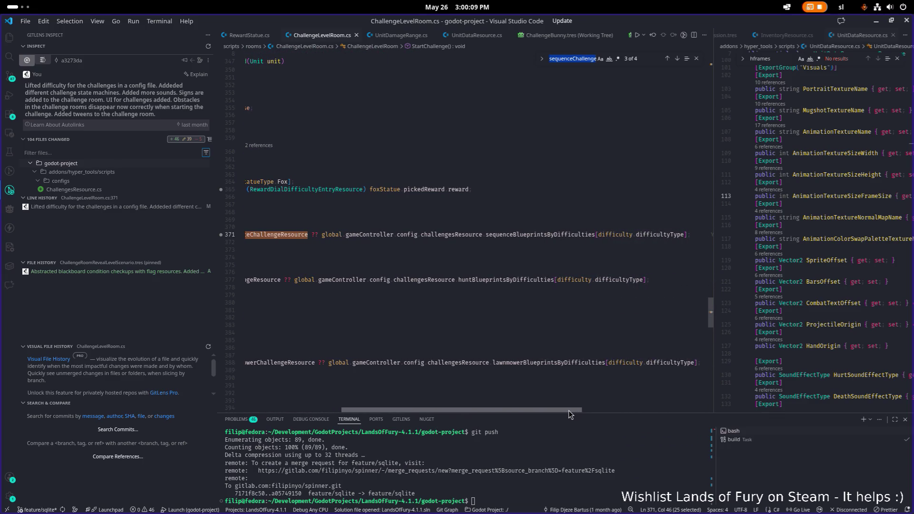
# In Godot, filter the FileSystem by 'config.' and open Config.tres in the inspector.
pyautogui.hotkey('alt', 'Tab')
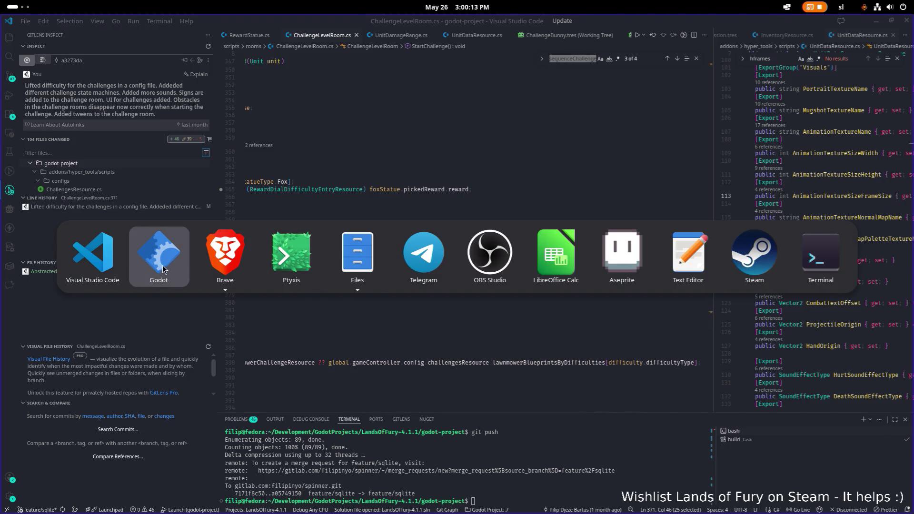
pyautogui.click(160, 261)
pyautogui.doubleClick(137, 301)
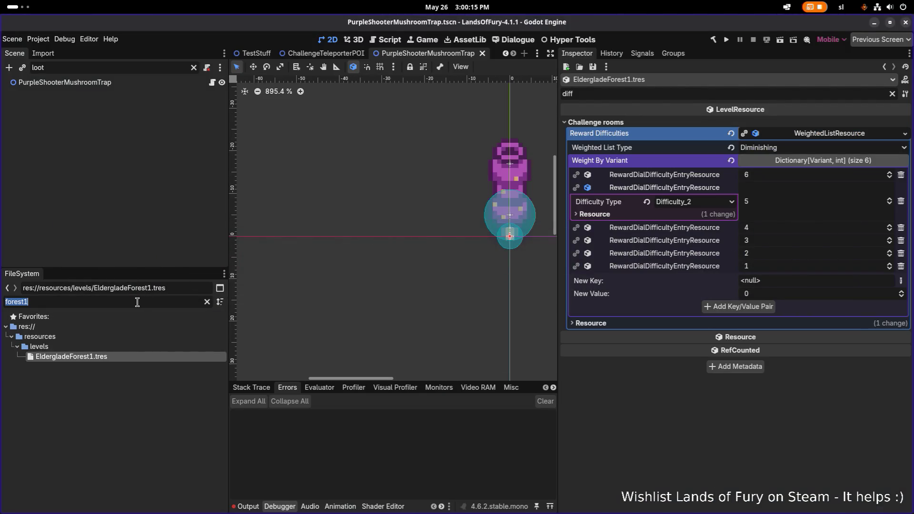
pyautogui.write('config.')
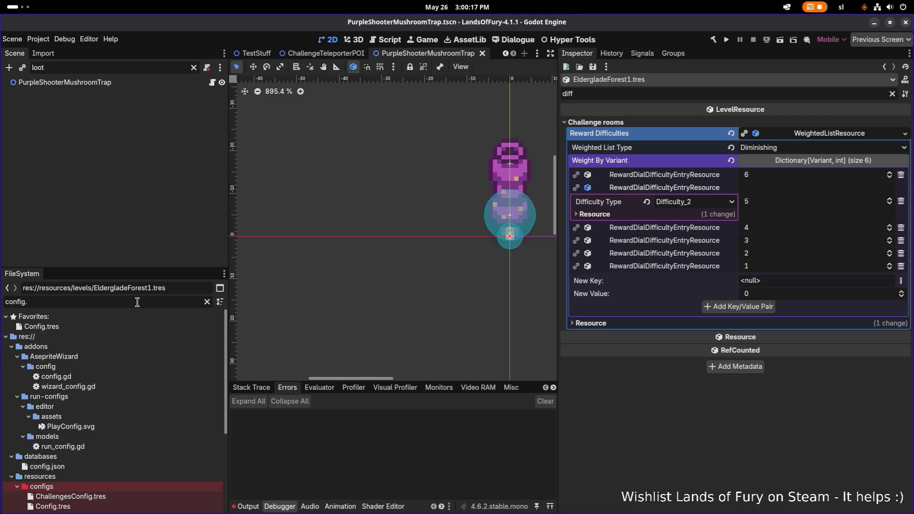
pyautogui.click(103, 325)
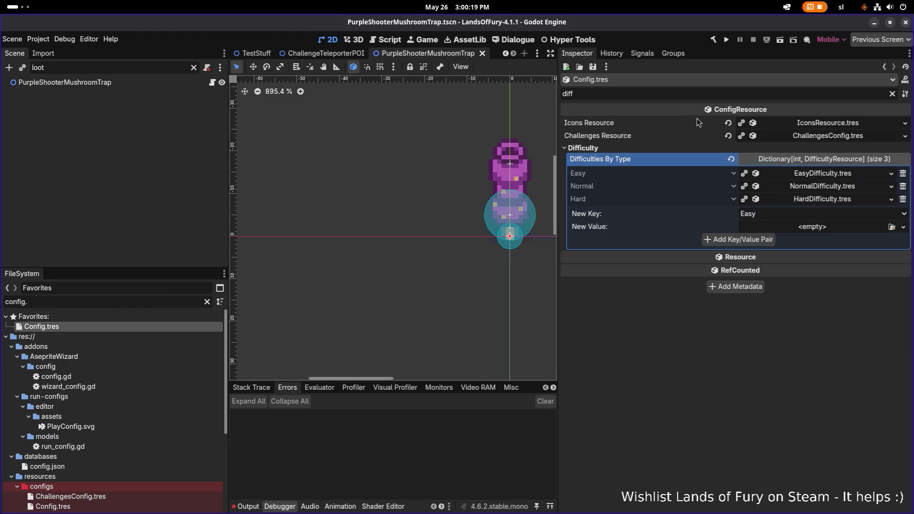
# Expand Challenges Resource and Hunt Blueprints By Difficulties to reveal the Difficulty_4 HuntChallengeResource.
pyautogui.click(829, 136)
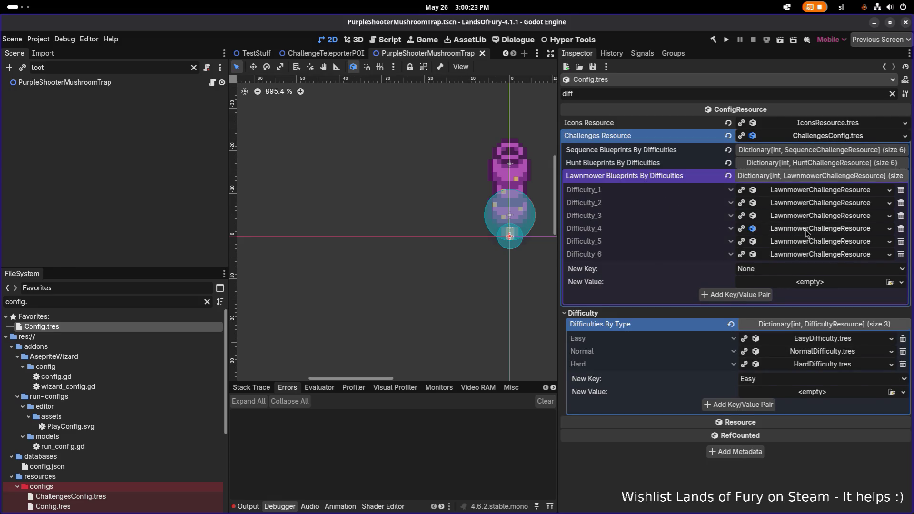
pyautogui.click(806, 230)
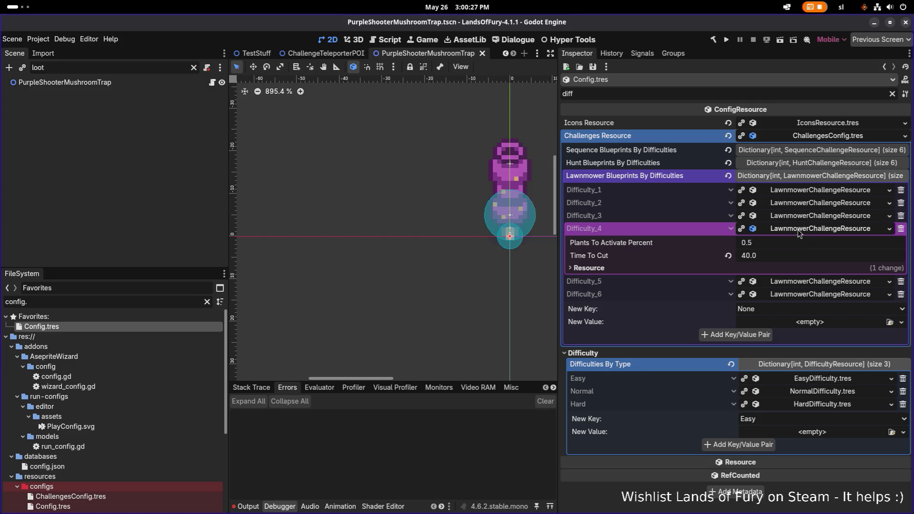
pyautogui.click(799, 232)
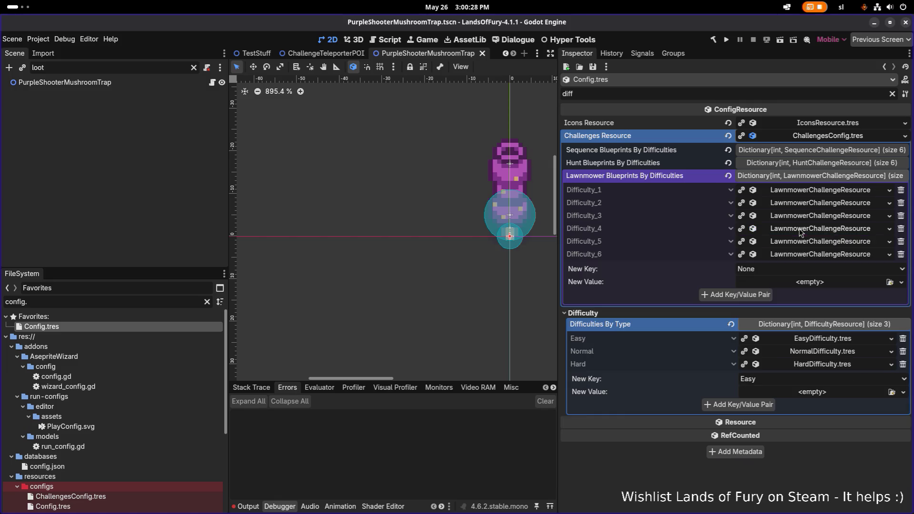
pyautogui.click(809, 163)
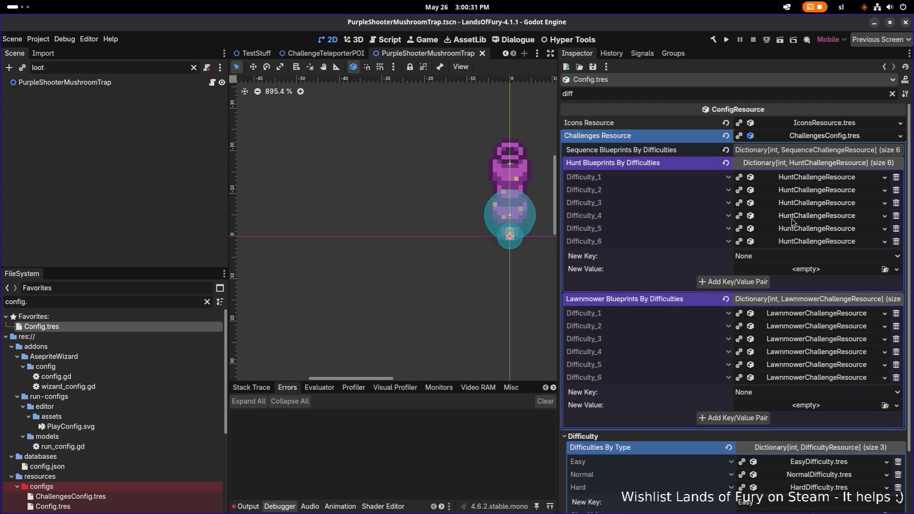
pyautogui.click(792, 216)
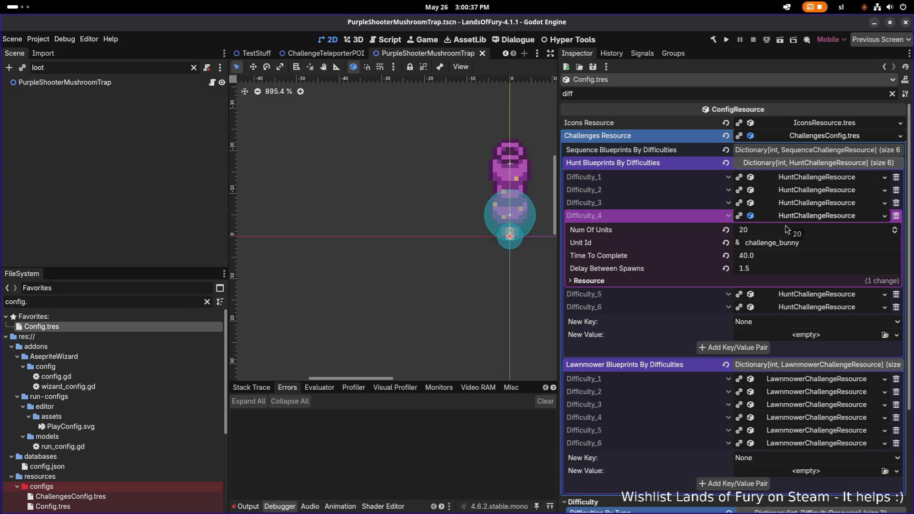
# Compare with Difficulty_5, set Difficulty_4's Delay Between Spawns to 1.35, save, and collapse the sections.
pyautogui.click(825, 294)
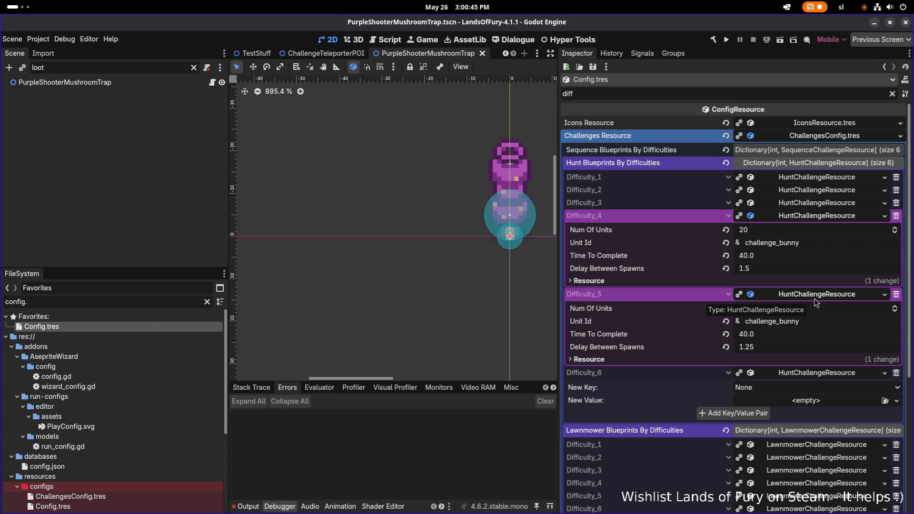
pyautogui.click(759, 269)
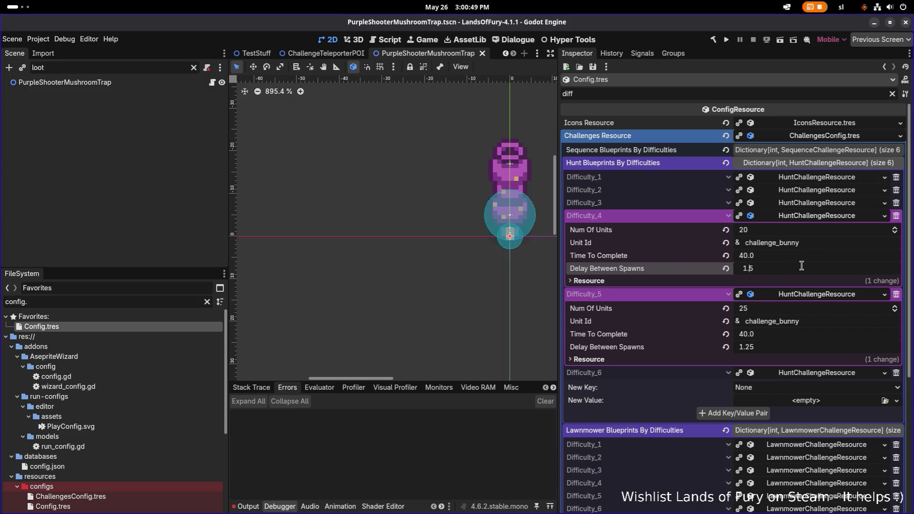
pyautogui.write('3')
pyautogui.press('Return')
pyautogui.hotkey('ctrl', 's')
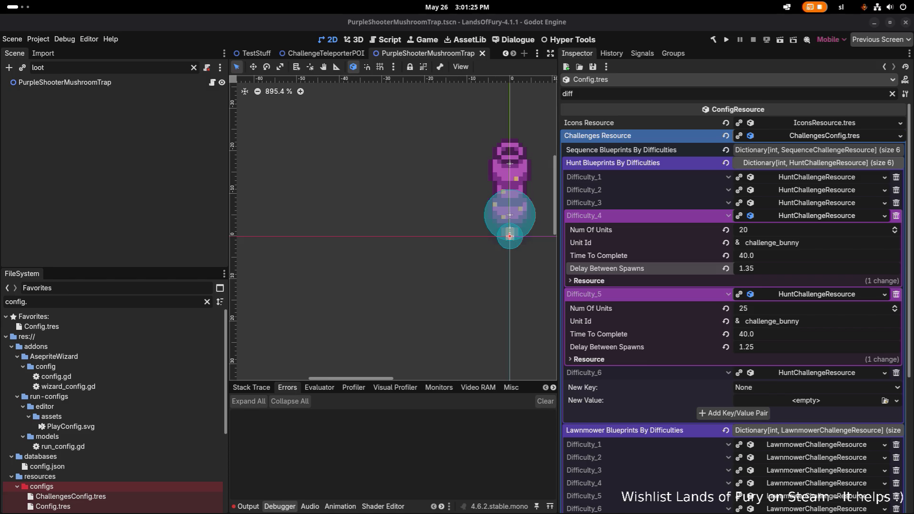
pyautogui.click(798, 137)
pyautogui.click(805, 161)
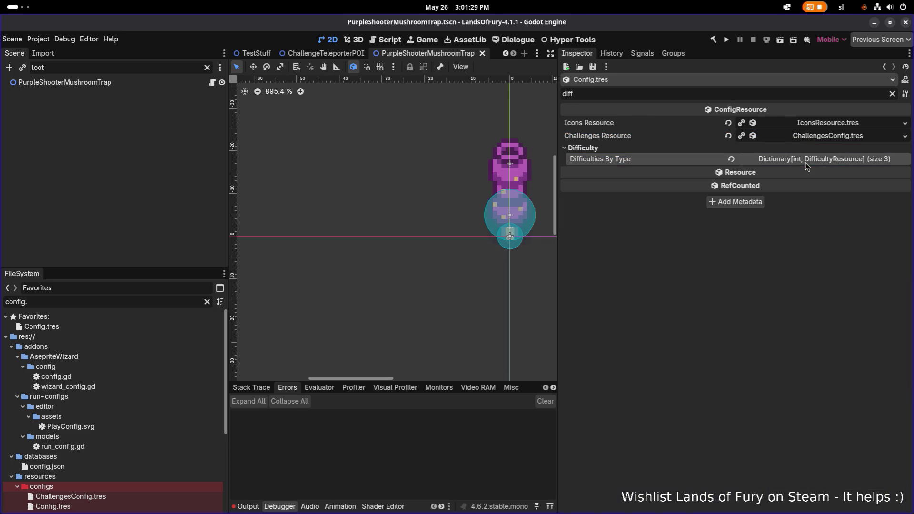
# Clear the Scene filter and inspect the AnimatableBody2D, PurpleShooterMushroomTrap root and AnimatedSprite2D nodes.
pyautogui.click(206, 67)
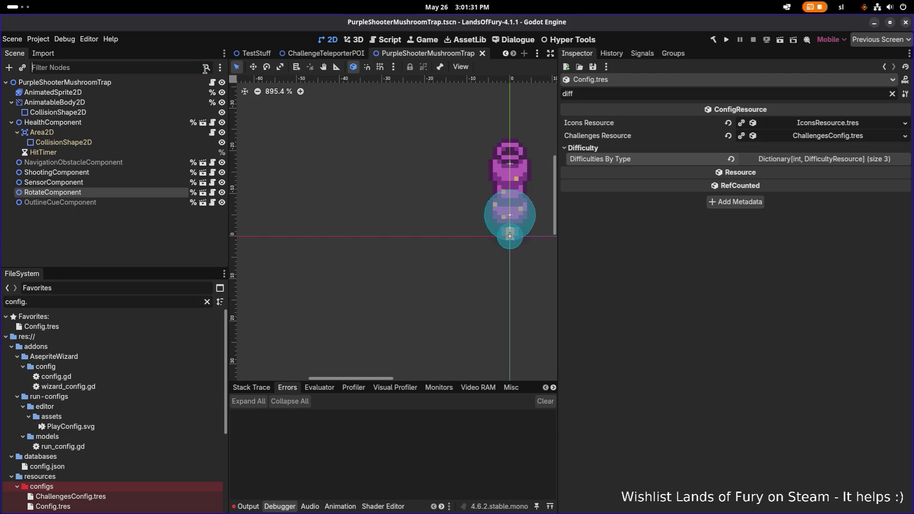
pyautogui.click(125, 108)
pyautogui.hotkey('ctrl', 's')
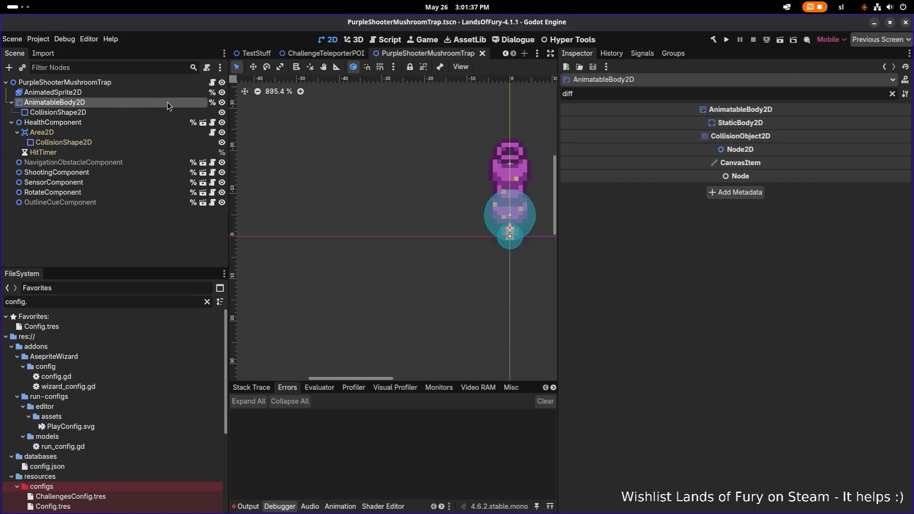
pyautogui.click(142, 81)
pyautogui.click(142, 82)
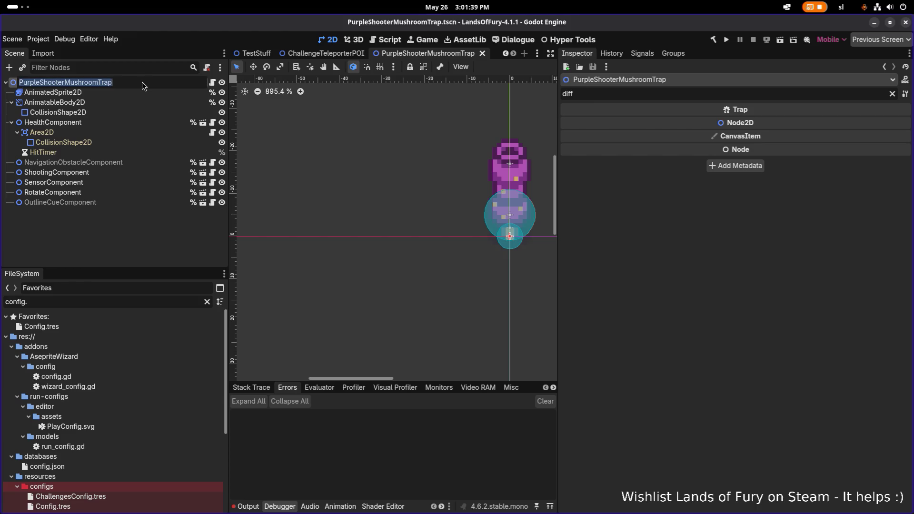
pyautogui.click(137, 93)
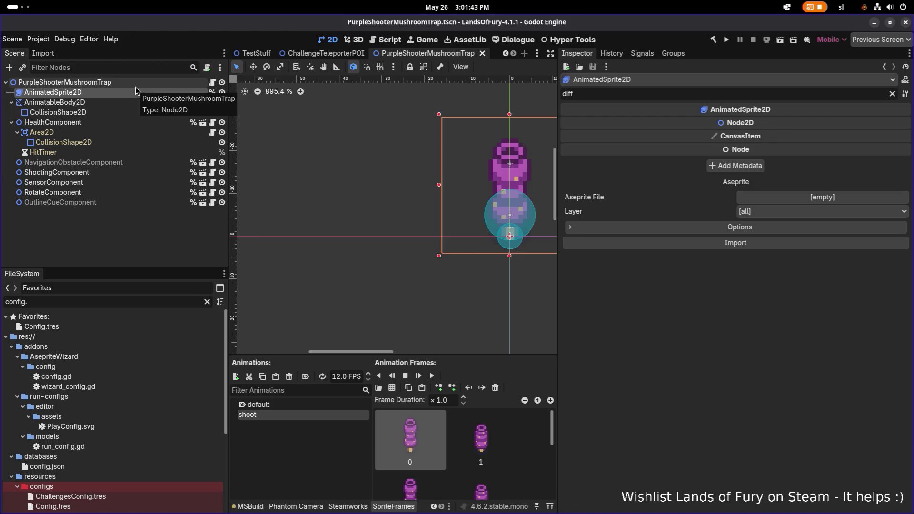
pyautogui.hotkey('alt', 'Tab')
pyautogui.click(214, 227)
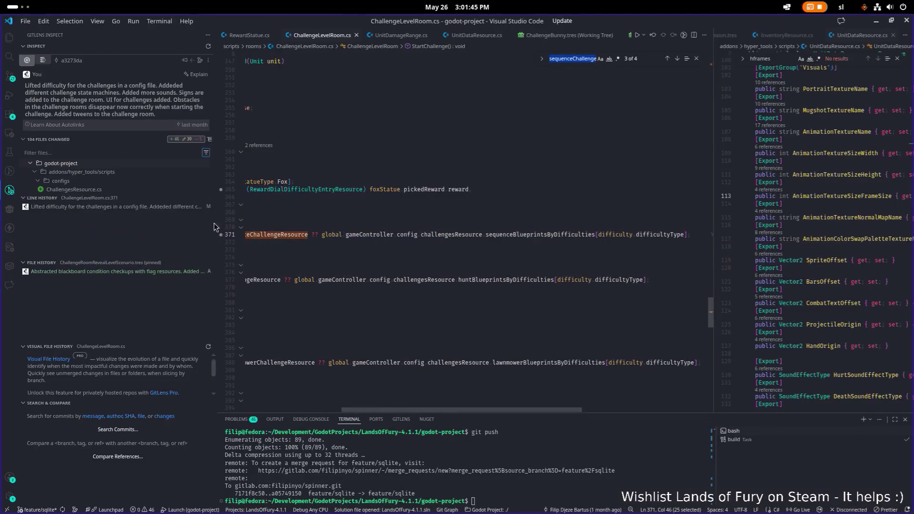
# Review the RockGolemBestiary.tres changes and stage everything with git add.
pyautogui.click(265, 138)
pyautogui.hotkey('ctrl', 'shift', 'e')
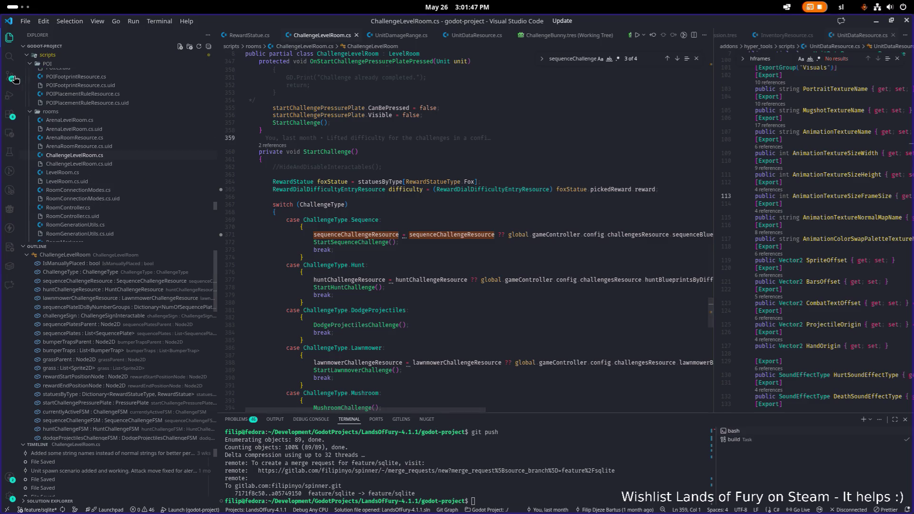
pyautogui.click(18, 79)
pyautogui.click(141, 127)
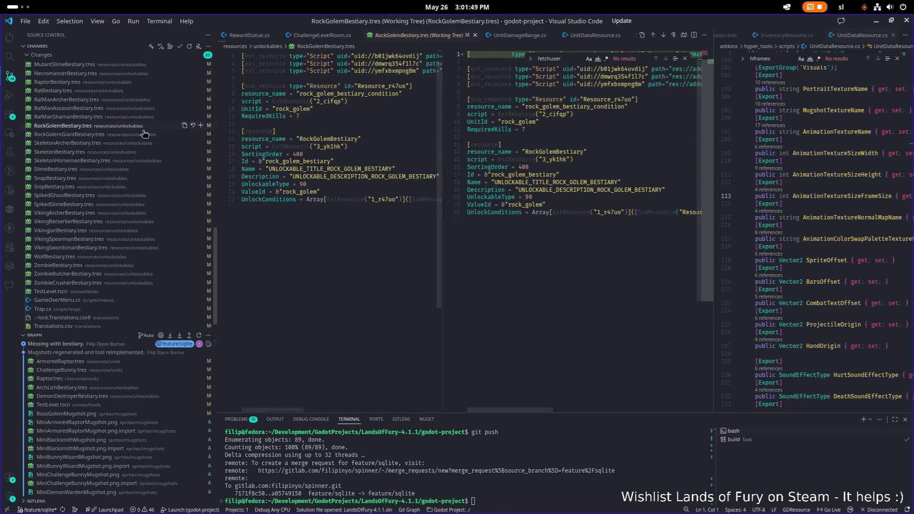
pyautogui.click(578, 492)
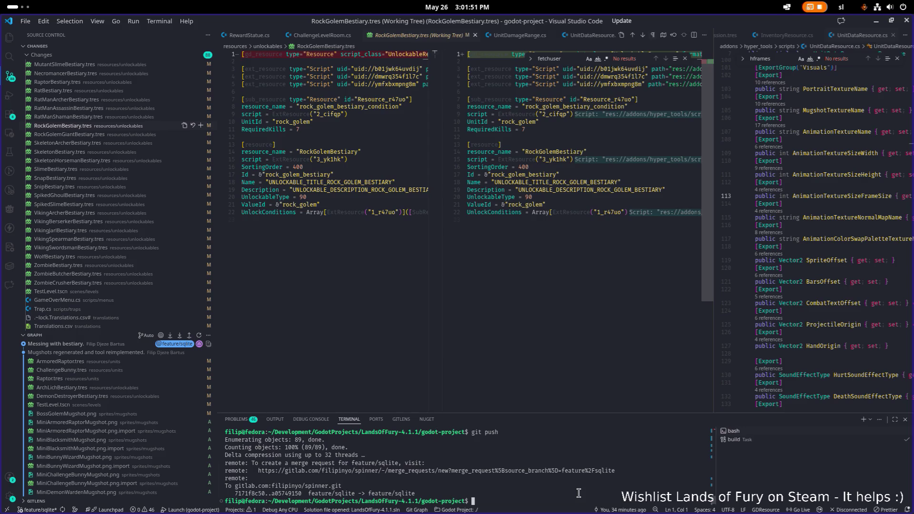
pyautogui.write('git add .')
pyautogui.press('Return')
# Commit with a git commit -m message about fixing bestiary ordering and adding mugshots.
pyautogui.write('git cm')
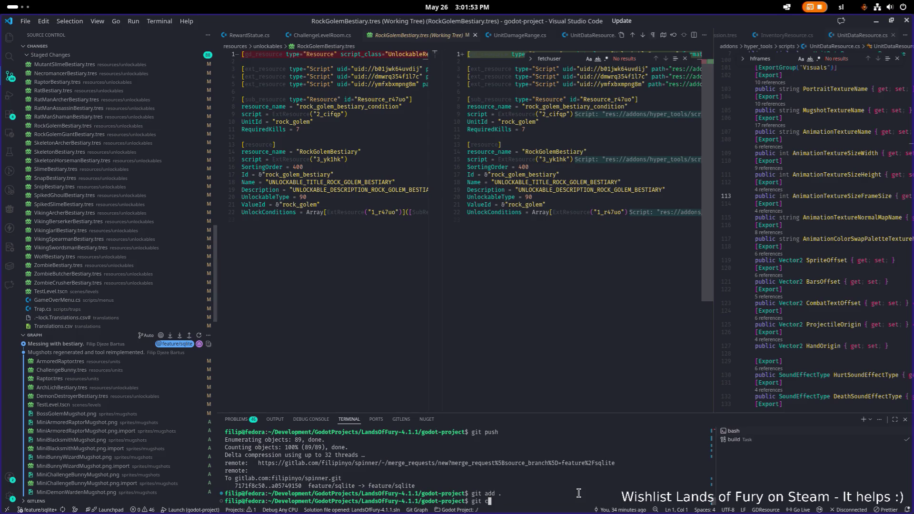
pyautogui.press('BackSpace')
pyautogui.write('ommit -m "VB')
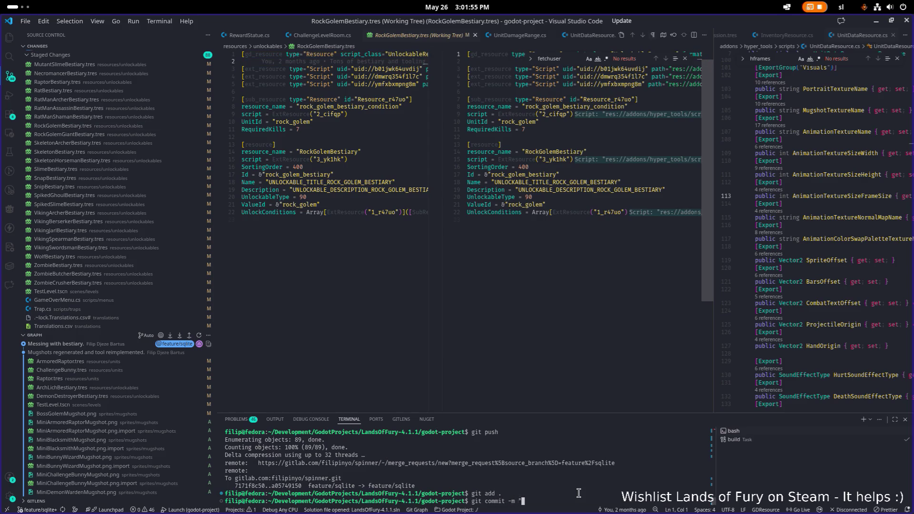
pyautogui.press('BackSpace')
pyautogui.write('Bestiary o')
pyautogui.write('rdering ')
pyautogui.write('fixe')
pyautogui.write('d, all mug')
pyautogui.write('shots also ')
pyautogui.write('added carti')
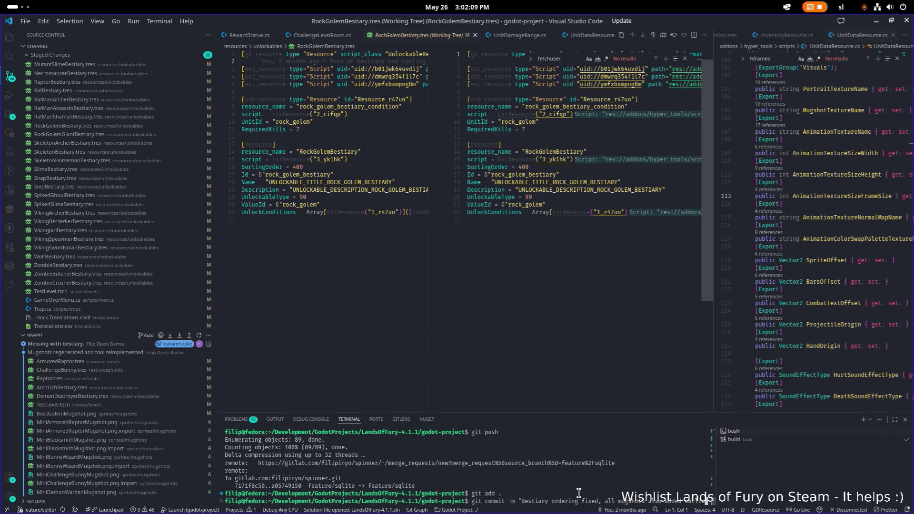
pyautogui.write('er.')
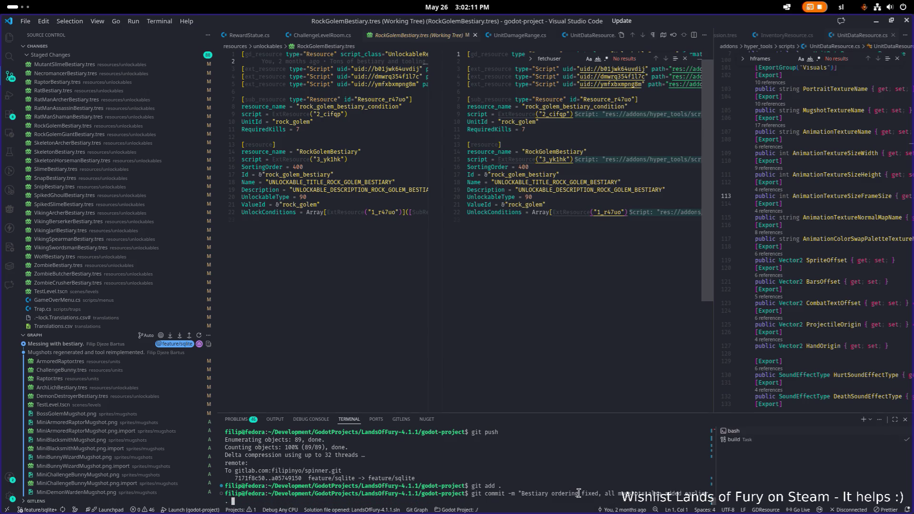
pyautogui.write(' more l')
pyautogui.write('oot drop error o')
pyautogui.write('the')
pyautogui.press('BackSpace')
pyautogui.write('rap de')
pyautogui.write('sc')
pyautogui.write('ruction.')
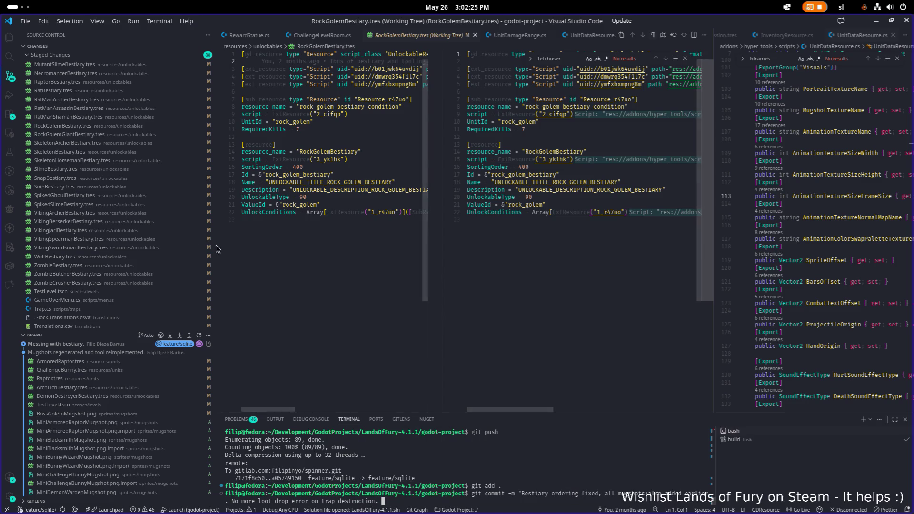
pyautogui.scroll(7, 181, 254)
pyautogui.scroll(-8, 181, 254)
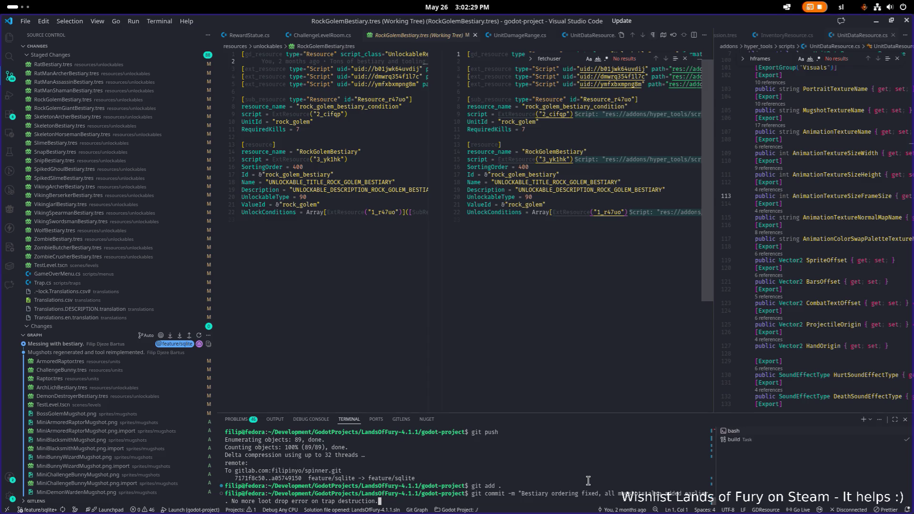
pyautogui.press('Return')
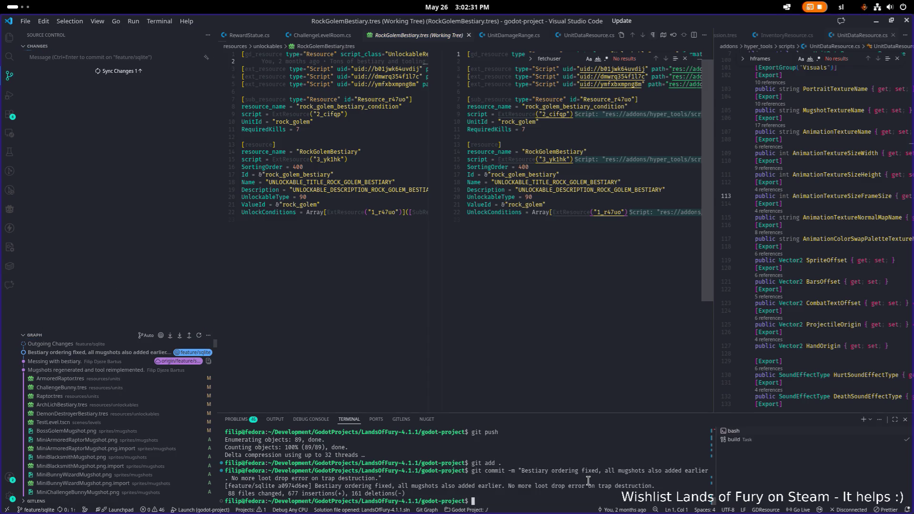
# Push the commit to feature/sqlite with git push.
pyautogui.write('git push')
pyautogui.press('Return')
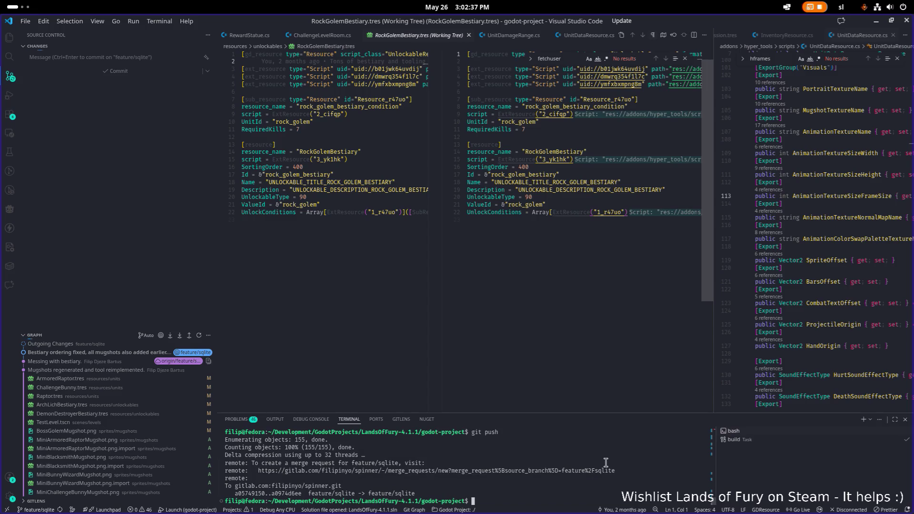
pyautogui.click(877, 22)
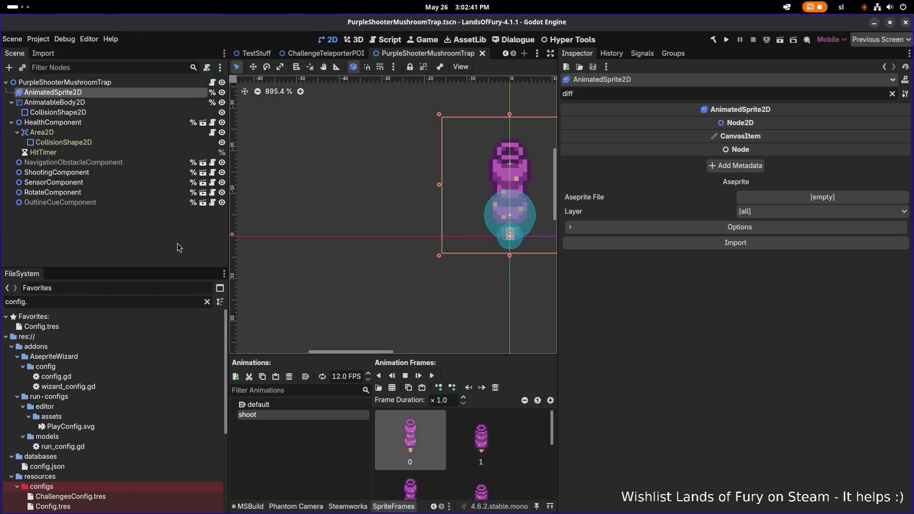
# Switch to the Dialogue editor and open fox_camp_statue.dialogue from the recent files.
pyautogui.click(193, 241)
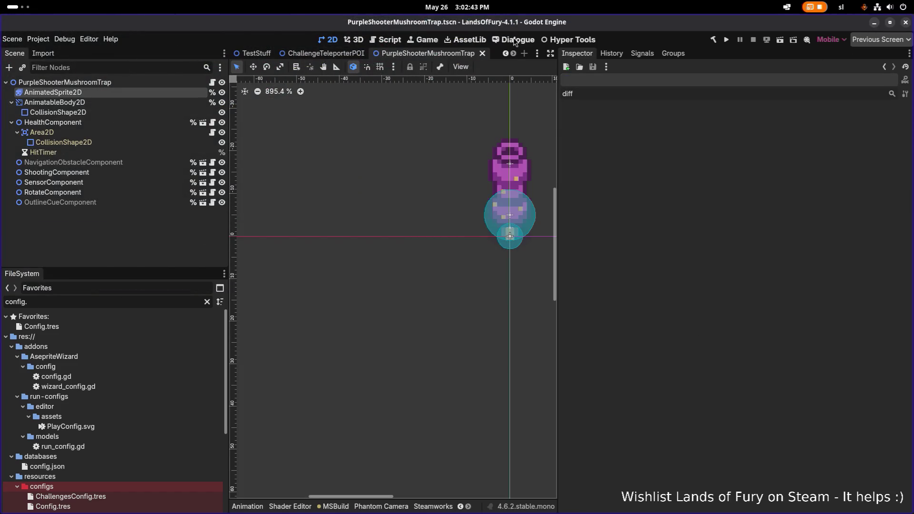
pyautogui.click(514, 39)
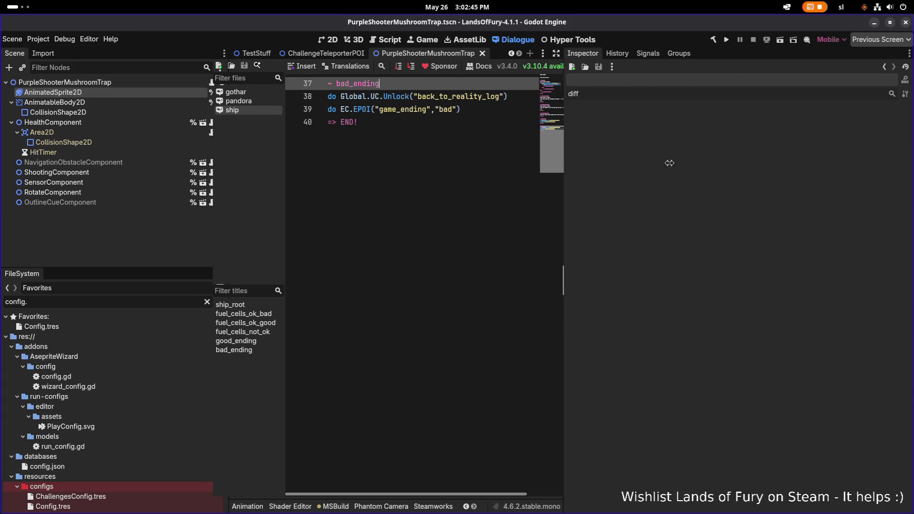
pyautogui.click(559, 187)
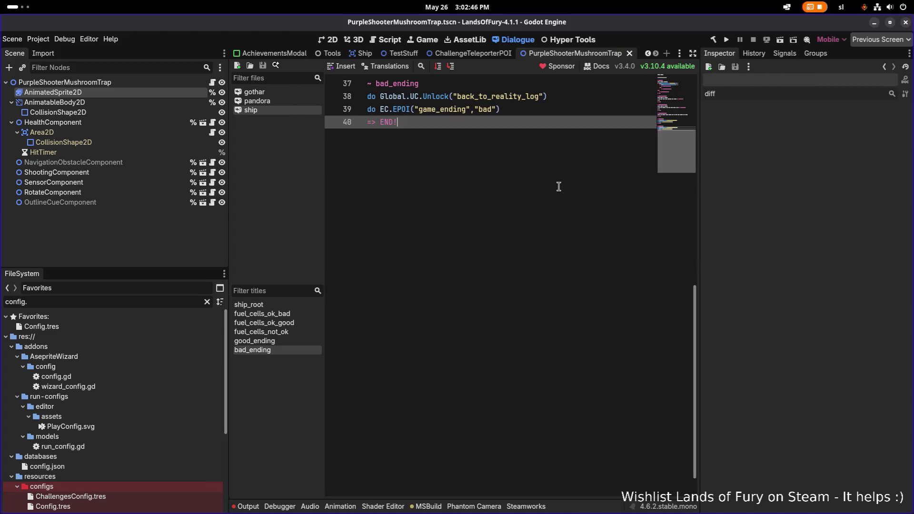
pyautogui.click(251, 66)
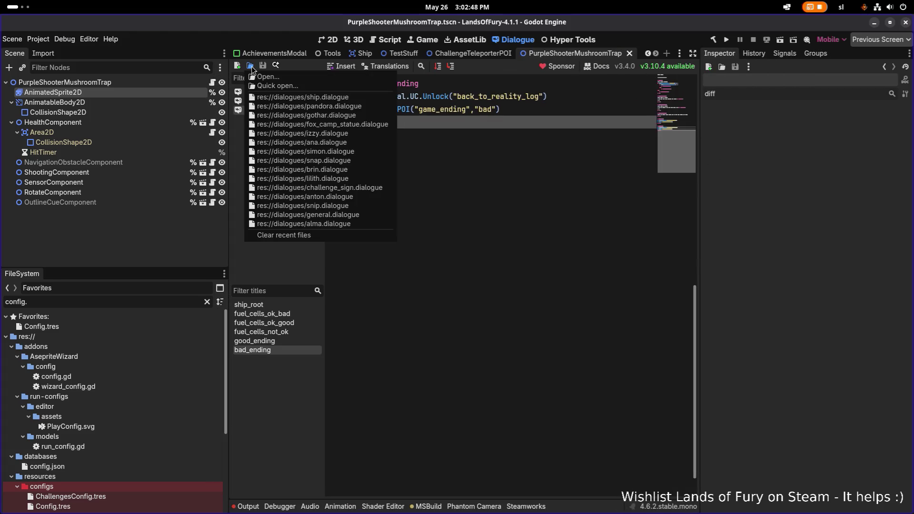
pyautogui.click(353, 125)
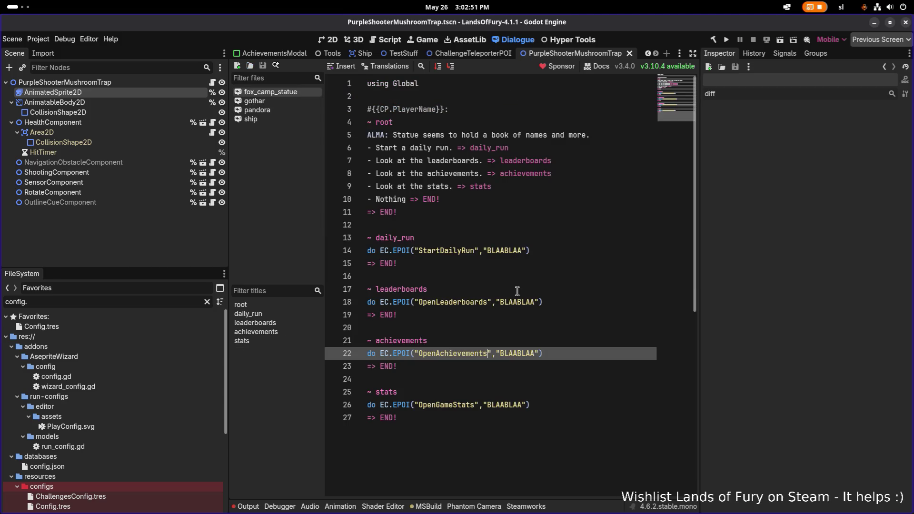
# Duplicate the daily run choice on line 6.
pyautogui.click(609, 148)
pyautogui.press('Down')
pyautogui.press('Up')
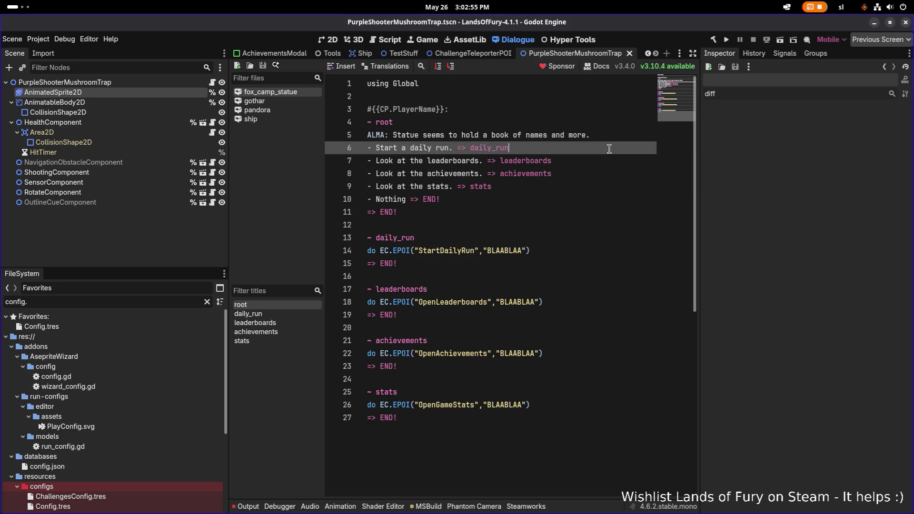
pyautogui.hotkey('shift', 'Home')
pyautogui.hotkey('ctrl', 'shift', 'd')
# Delete the duplicated line 7 and the leftover blank line, then save the dialogue.
pyautogui.press('Up')
pyautogui.press('Right')
pyautogui.press('Right')
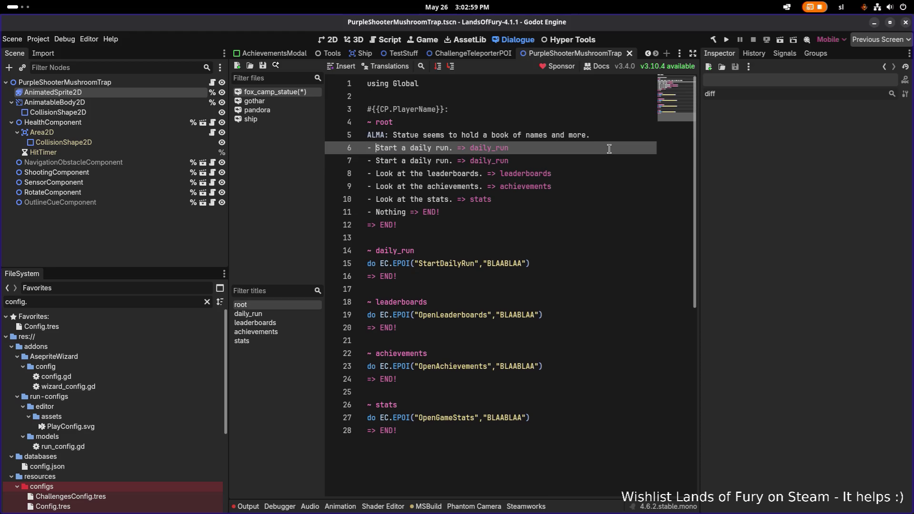
pyautogui.press('Down')
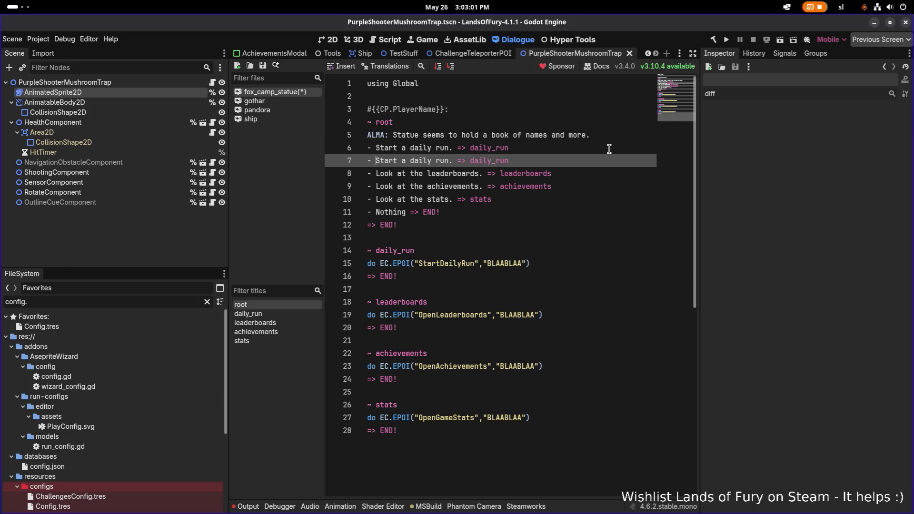
pyautogui.hotkey('ctrl', 'shift', 'Right')
pyautogui.hotkey('ctrl', 'shift', 'Right')
pyautogui.hotkey('ctrl', 'shift', 'Right')
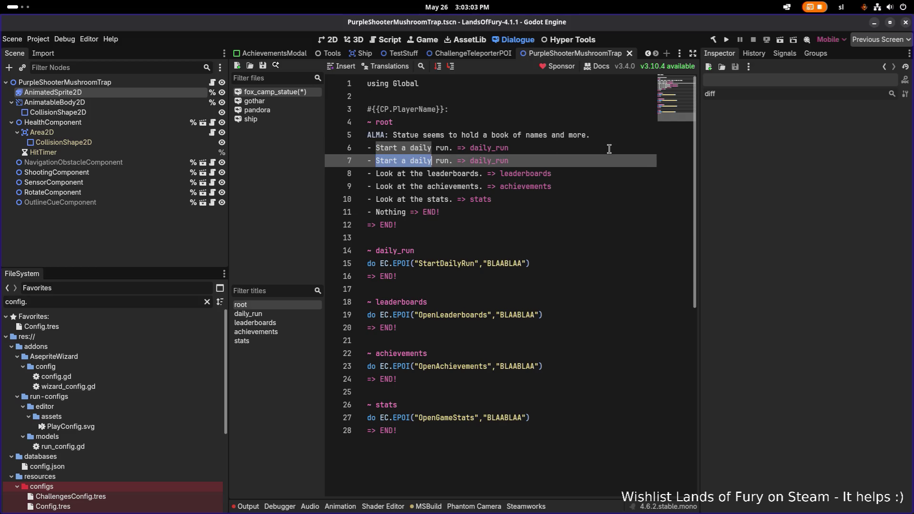
pyautogui.press('End')
pyautogui.hotkey('shift', 'Home')
pyautogui.press('BackSpace')
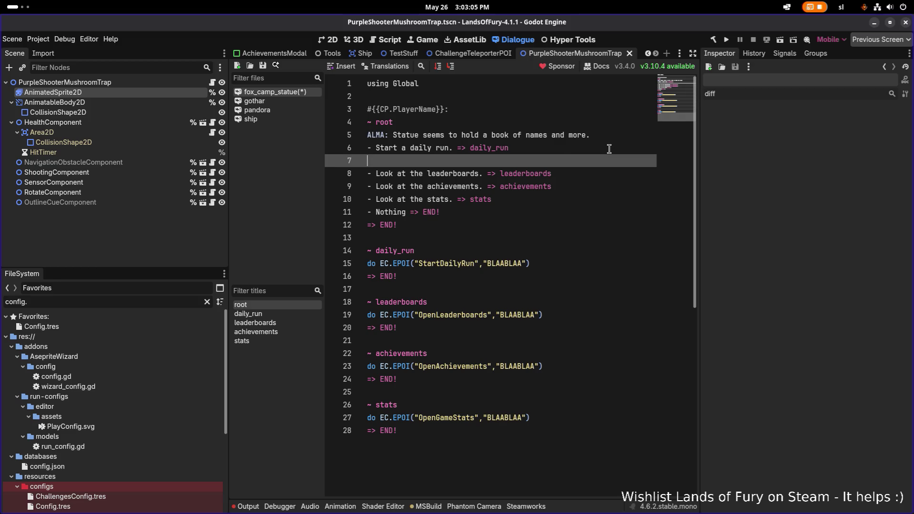
pyautogui.press('BackSpace')
pyautogui.hotkey('ctrl', 's')
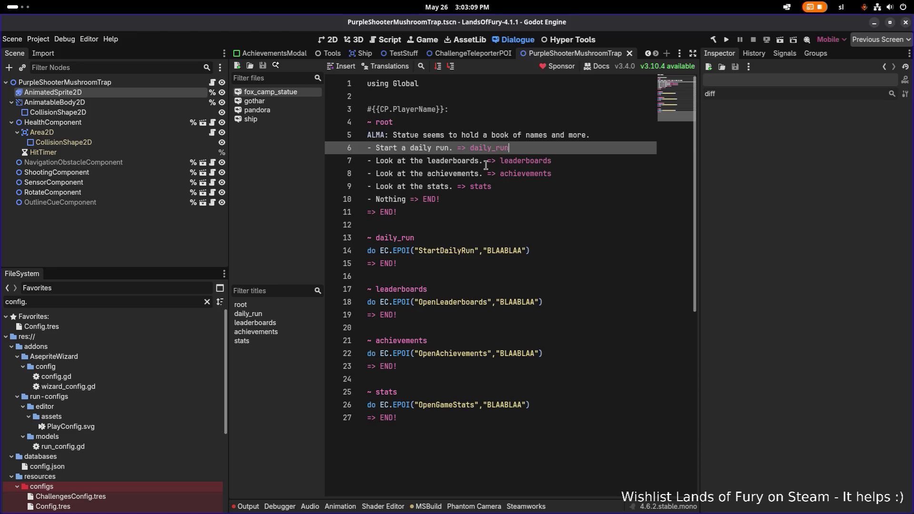
# Select the daily_run jump target on line 6 and go to the daily_run heading on line 13.
pyautogui.click(550, 170)
pyautogui.doubleClick(498, 150)
pyautogui.click(540, 194)
pyautogui.doubleClick(495, 148)
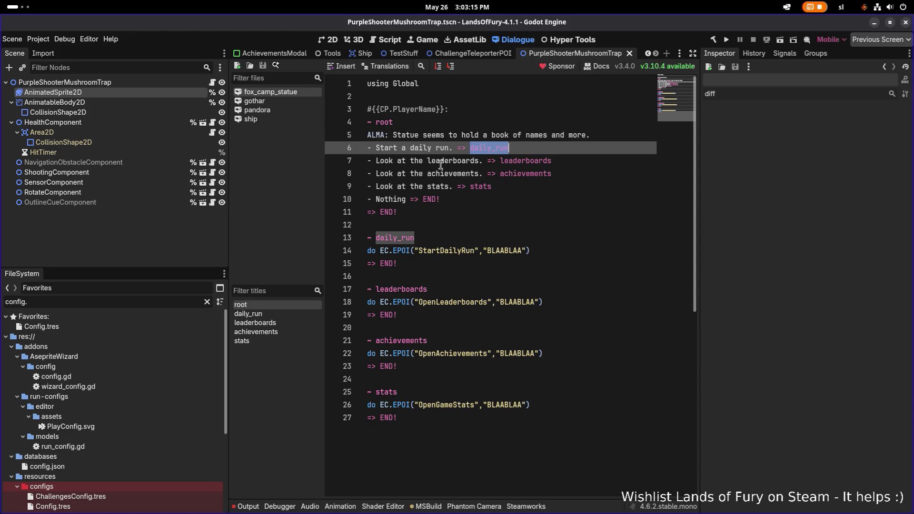
pyautogui.click(547, 233)
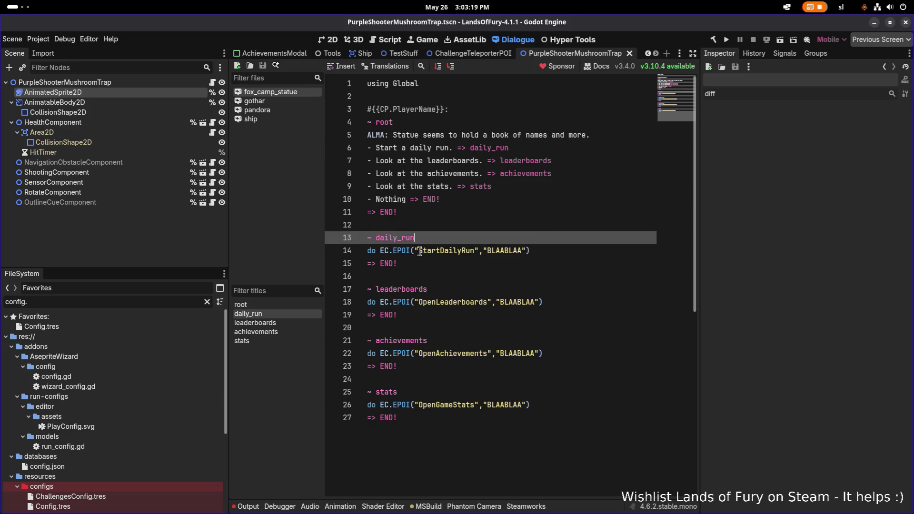
# In the ship dialogue, select the circle_breaker_log Unlock line in good_ending.
pyautogui.click(280, 119)
pyautogui.scroll(-8, 468, 213)
pyautogui.scroll(5, 527, 178)
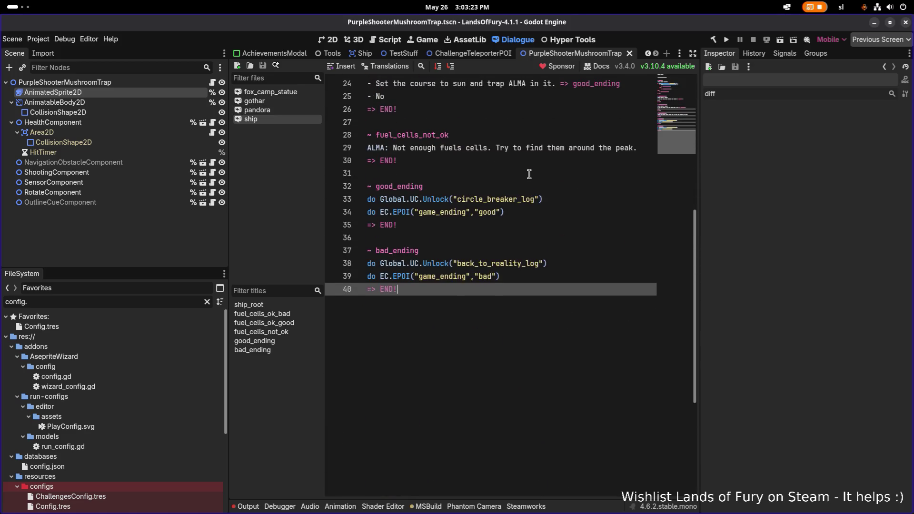
pyautogui.click(566, 194)
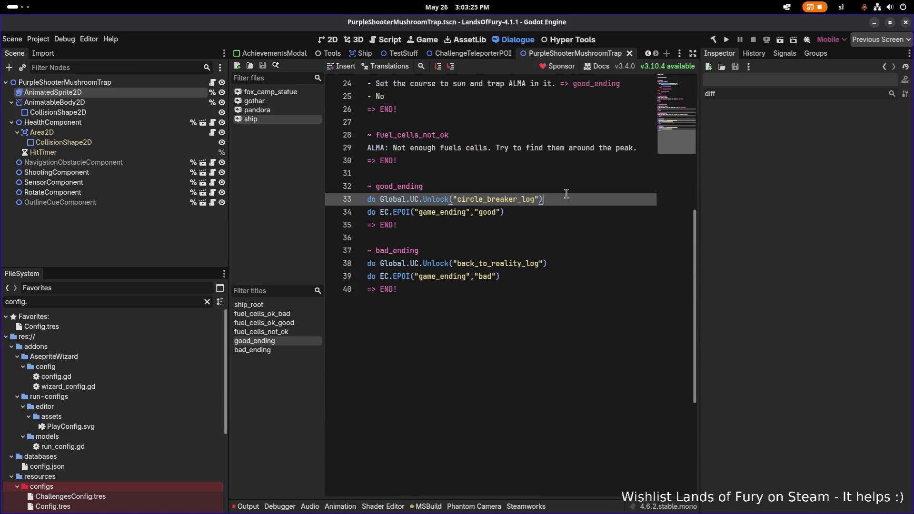
pyautogui.hotkey('shift', 'Home')
pyautogui.hotkey('ctrl', 'c')
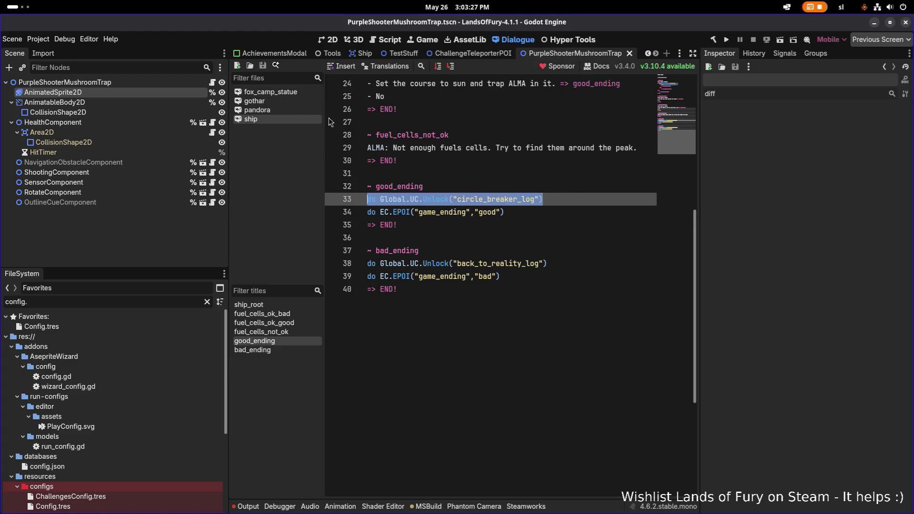
# Paste the Unlock line under ~ daily_run in fox_camp_statue, rename it daily_run_log, and save.
pyautogui.click(297, 94)
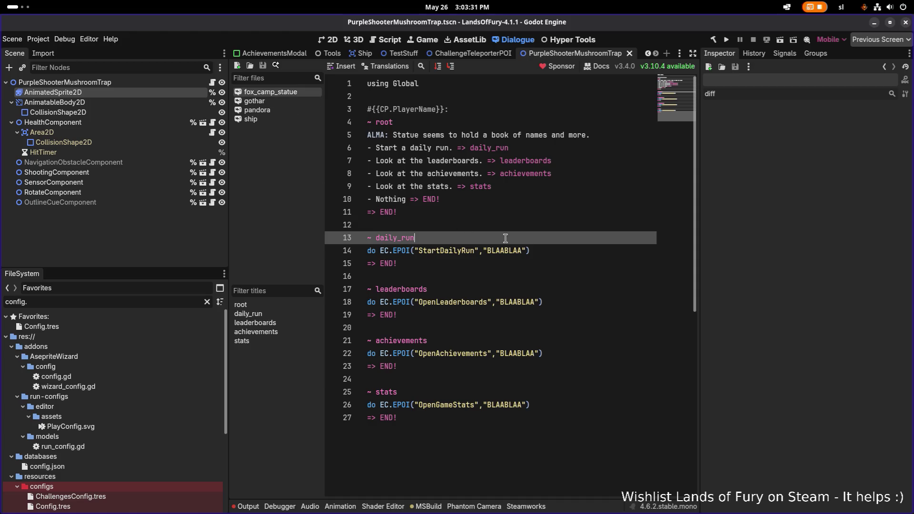
pyautogui.click(567, 250)
pyautogui.press('Up')
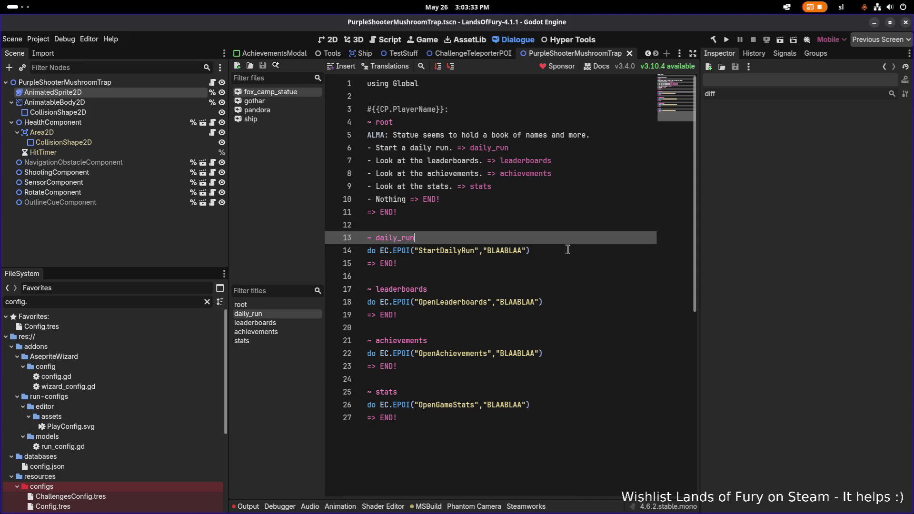
pyautogui.press('Return')
pyautogui.hotkey('ctrl', 'v')
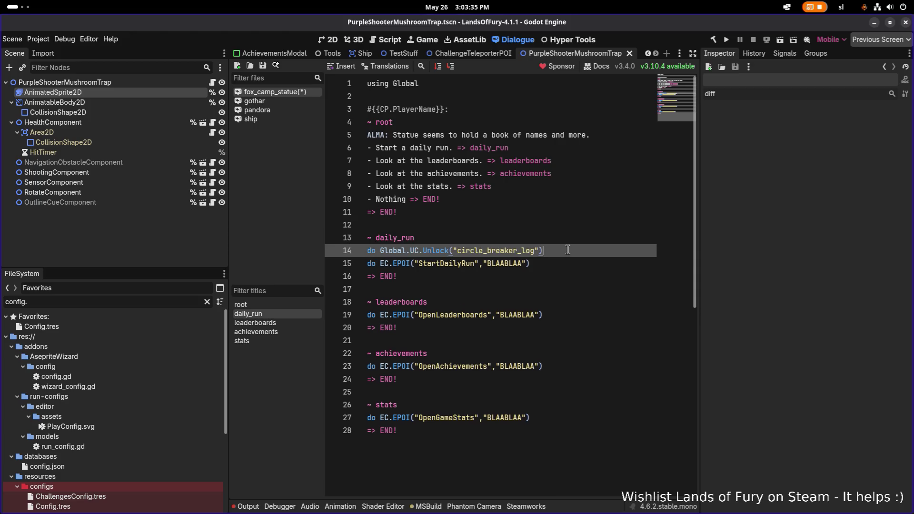
pyautogui.press('Home')
pyautogui.hotkey('ctrl', 'shift', 'Left')
pyautogui.write('daily_run')
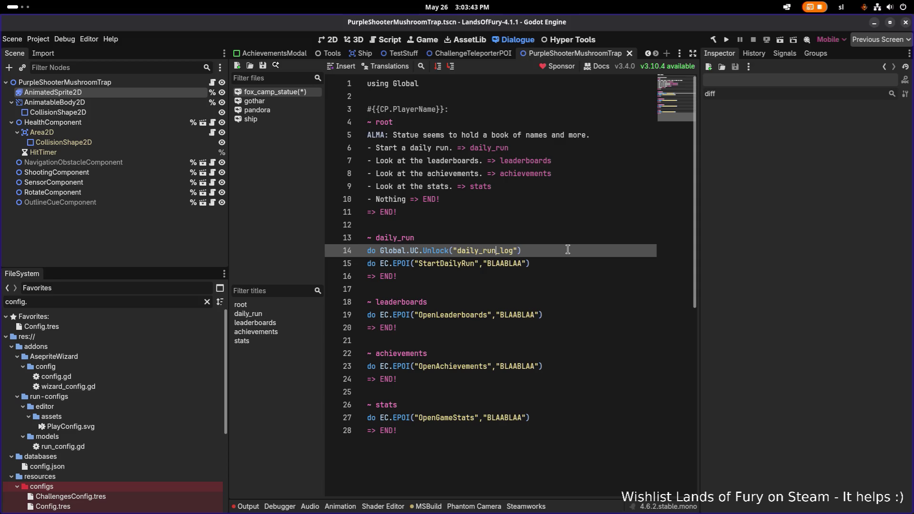
pyautogui.press('End')
pyautogui.hotkey('ctrl', 's')
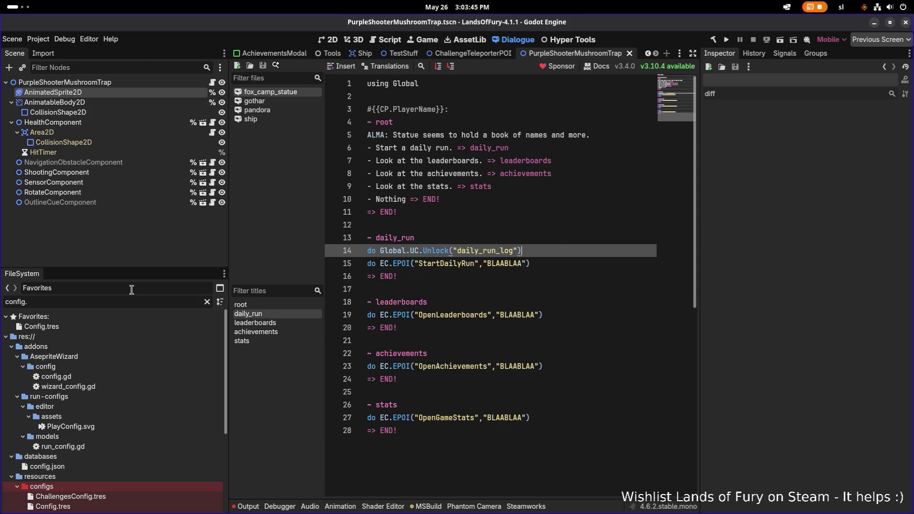
# Filter the FileSystem dock by 'log.tres' so only the *Log.tres resources are listed.
pyautogui.tripleClick(99, 306)
pyautogui.write('log')
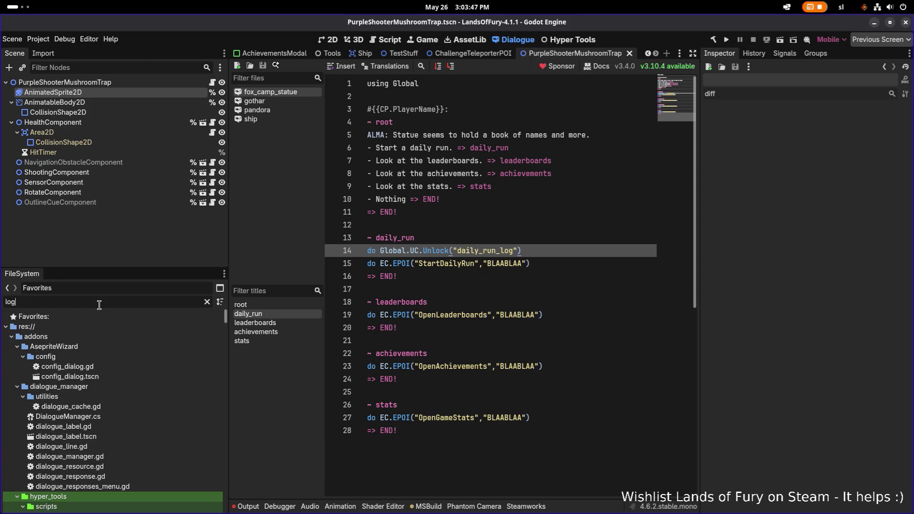
pyautogui.scroll(-10, 98, 355)
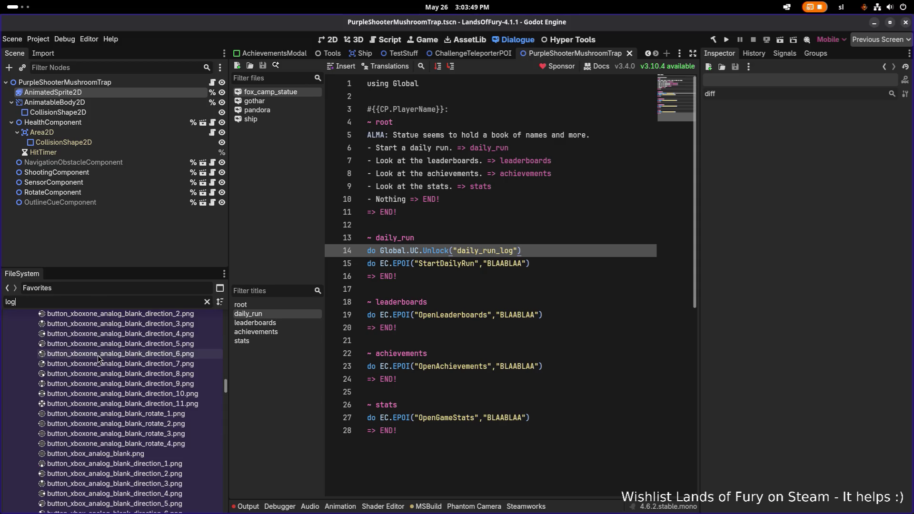
pyautogui.doubleClick(128, 302)
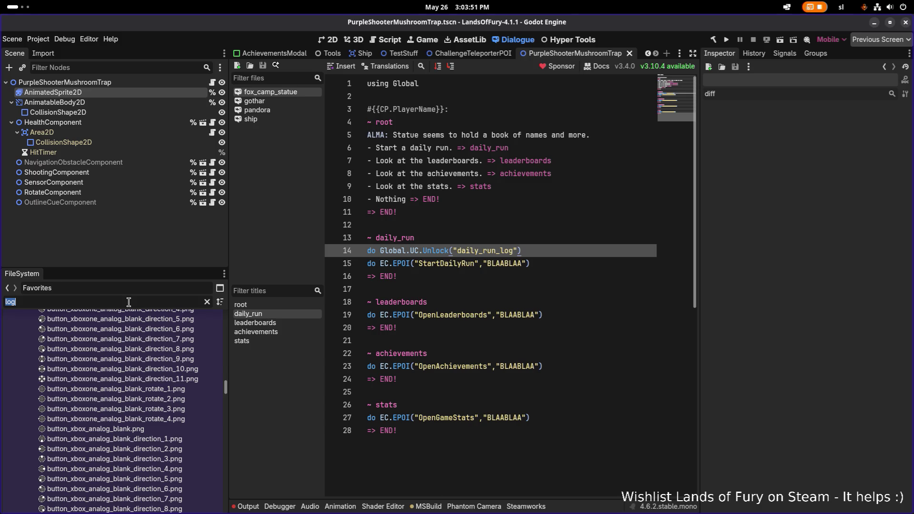
pyautogui.write('log.tres')
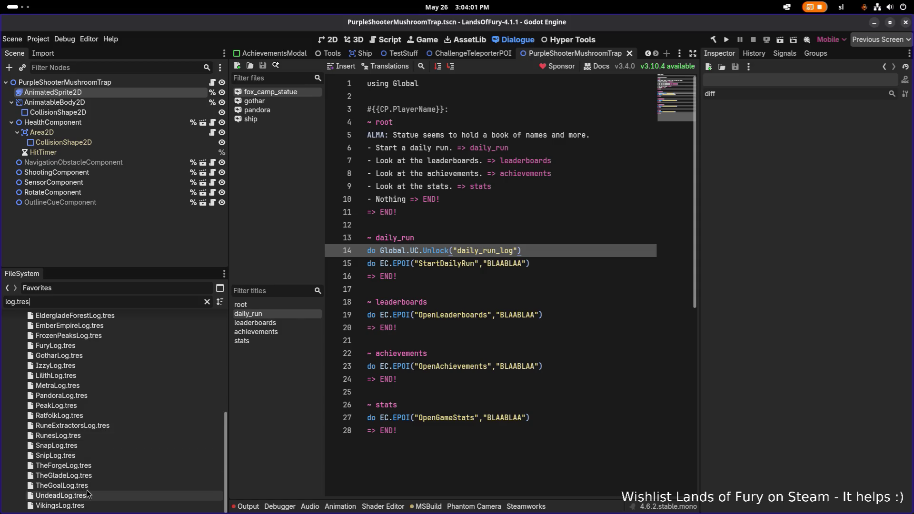
# Inspect the VikingsLog, IzzyLog and GotharLog.tres unlockables with all properties shown.
pyautogui.click(87, 507)
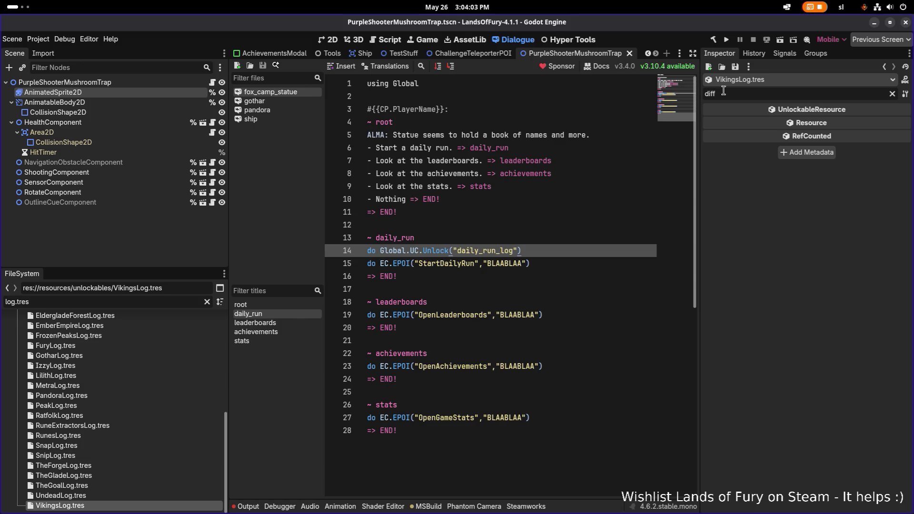
pyautogui.click(891, 95)
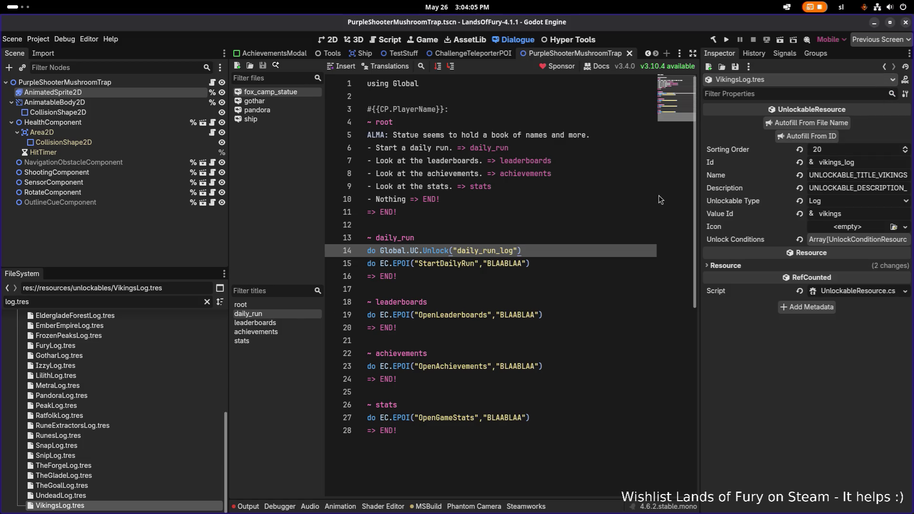
pyautogui.click(140, 367)
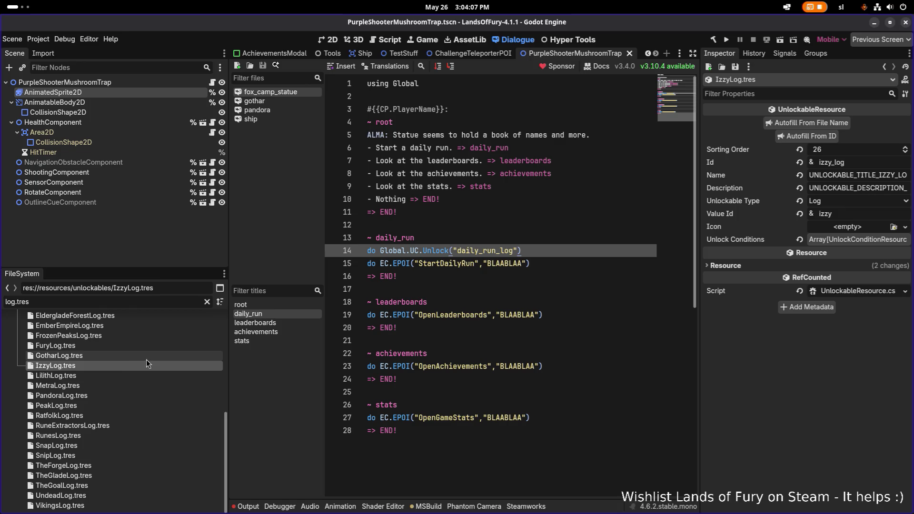
pyautogui.click(146, 357)
pyautogui.scroll(1, 127, 358)
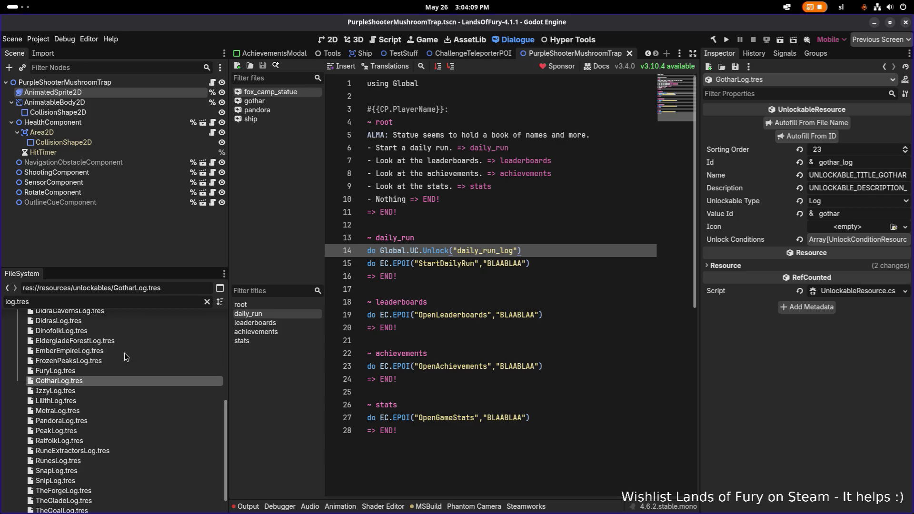
pyautogui.scroll(-1, 127, 357)
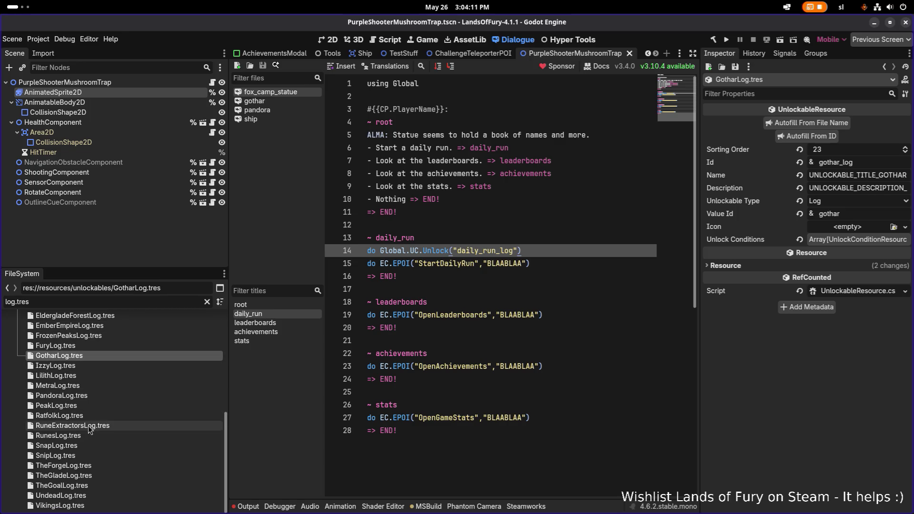
# Filter files by 'circlebrea', inspect CircleBreakerLog.tres, then clear the filter.
pyautogui.hotkey('ctrl', 'a')
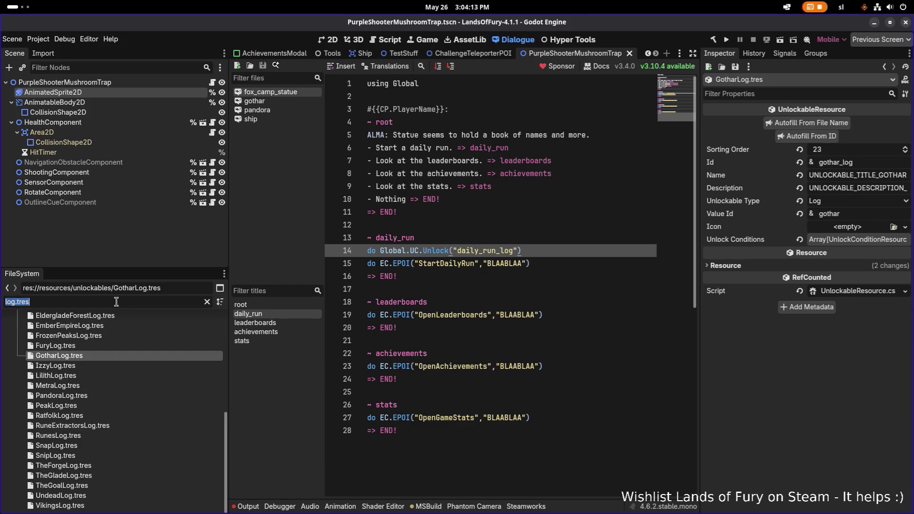
pyautogui.write('break')
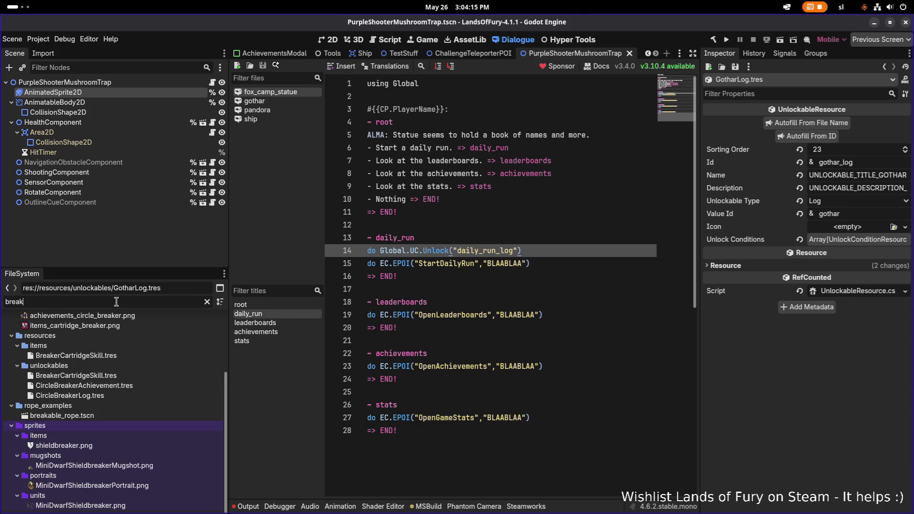
pyautogui.press('BackSpace')
pyautogui.press('BackSpace')
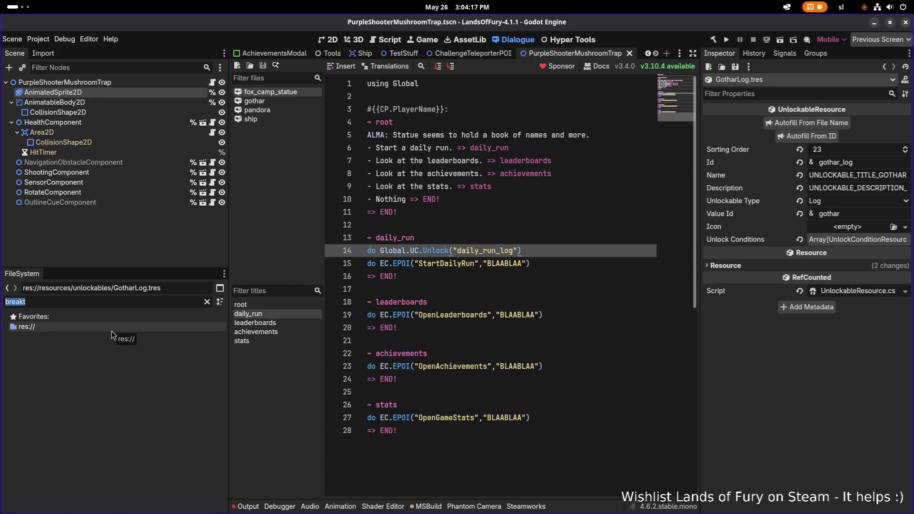
pyautogui.write('akcir')
pyautogui.hotkey('ctrl', 'a')
pyautogui.write('circlebrea')
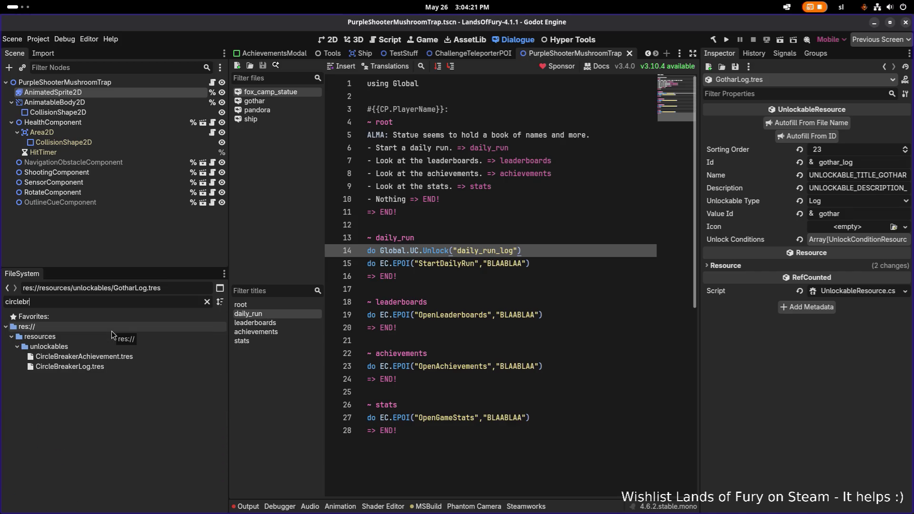
pyautogui.click(112, 367)
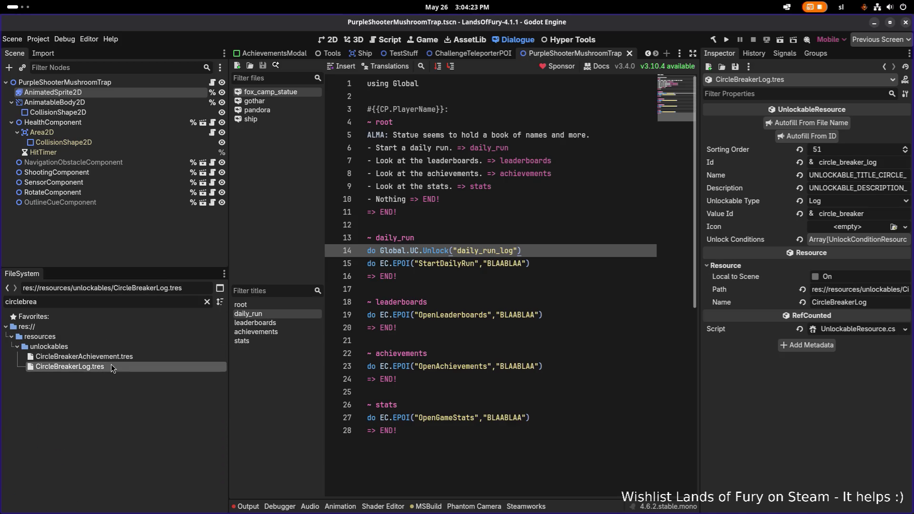
pyautogui.click(206, 302)
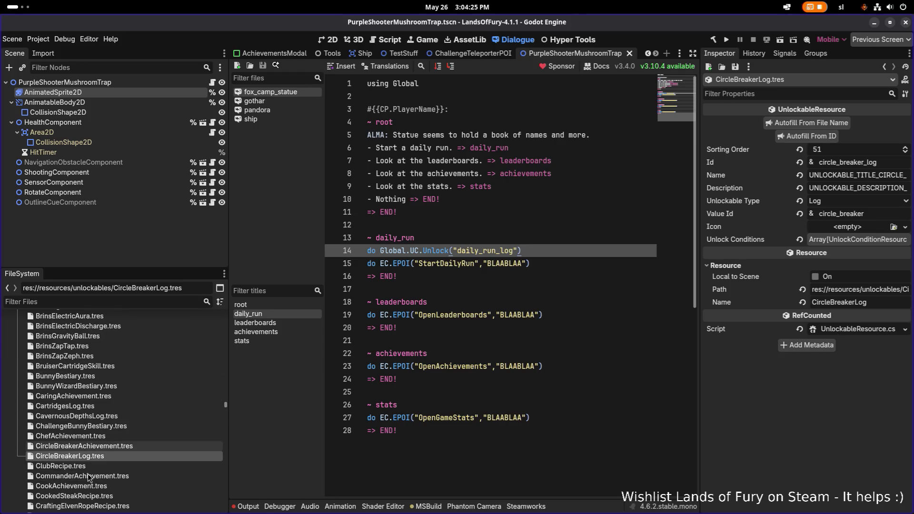
# Select CircleBreakerLog.tres and start duplicating it.
pyautogui.click(131, 448)
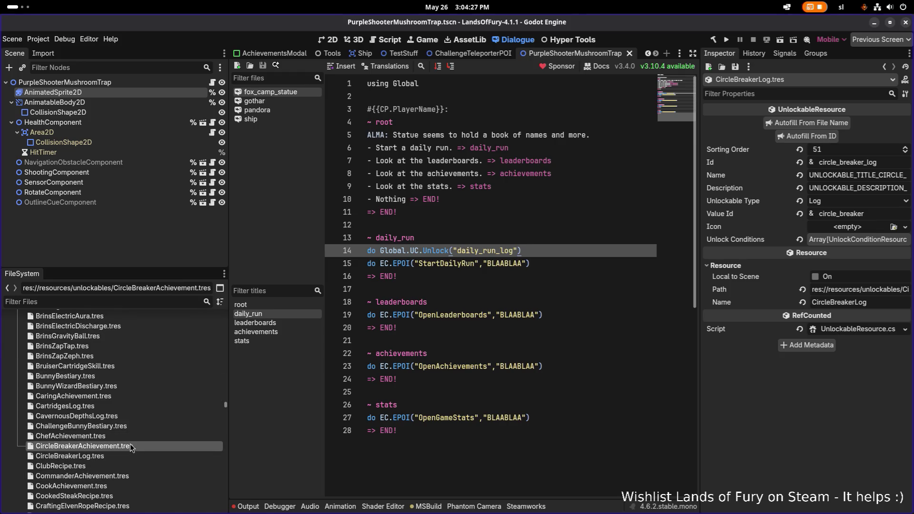
pyautogui.click(133, 416)
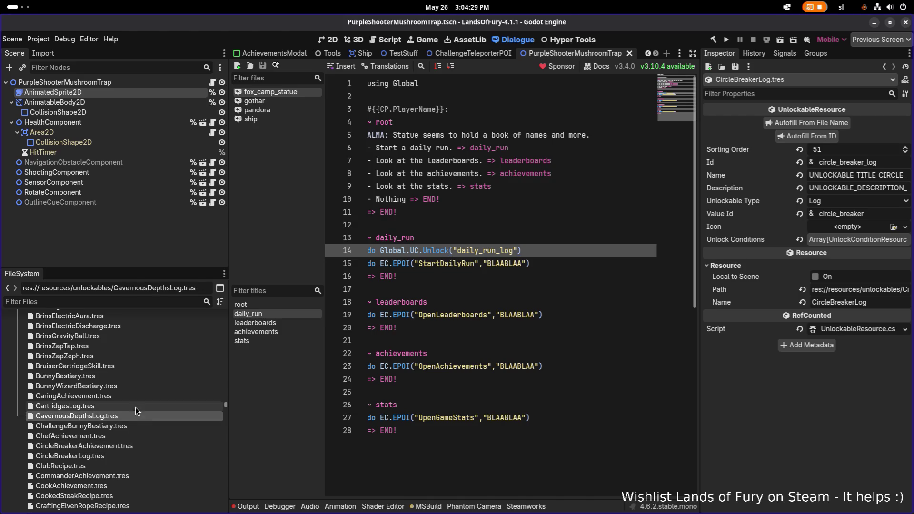
pyautogui.click(113, 456)
pyautogui.hotkey('ctrl', 'd')
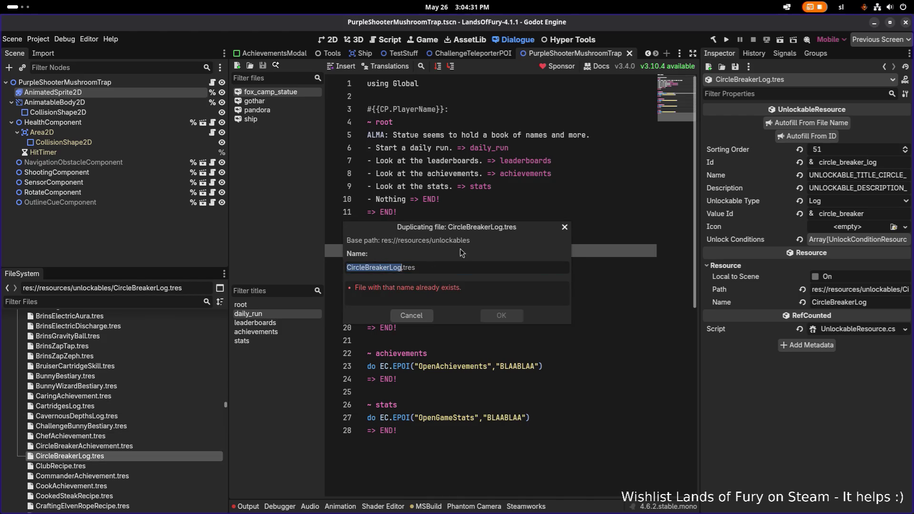
# Name the duplicate DailyRunLog.tres and confirm the copy.
pyautogui.press('Left')
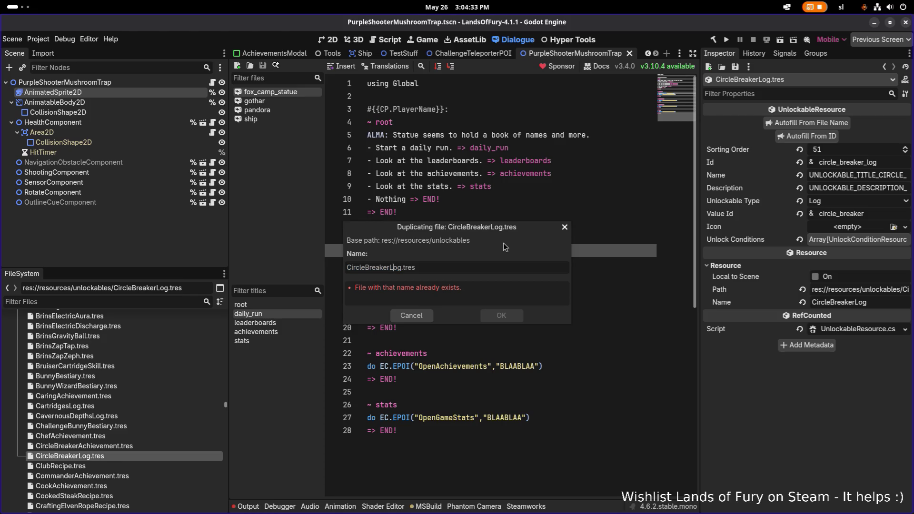
pyautogui.hotkey('shift', 'Right')
pyautogui.hotkey('shift', 'Right')
pyautogui.hotkey('shift', 'Right')
pyautogui.write('DailyRun')
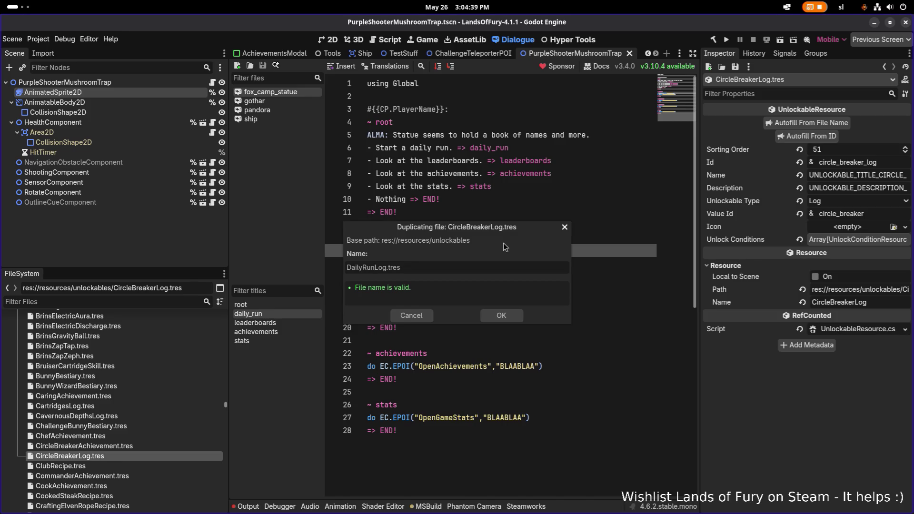
pyautogui.press('Return')
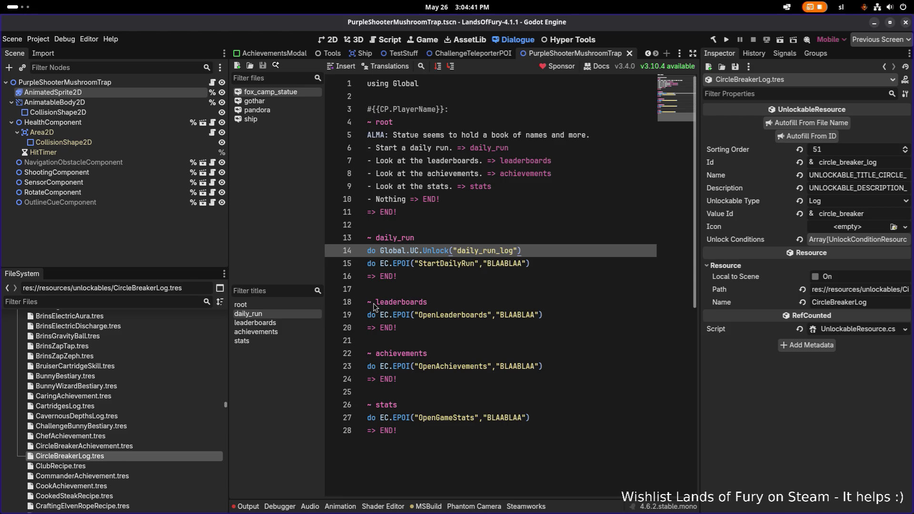
# Open the new DailyRunLog.tres unlockable and set its sorting order to 49.
pyautogui.write('da')
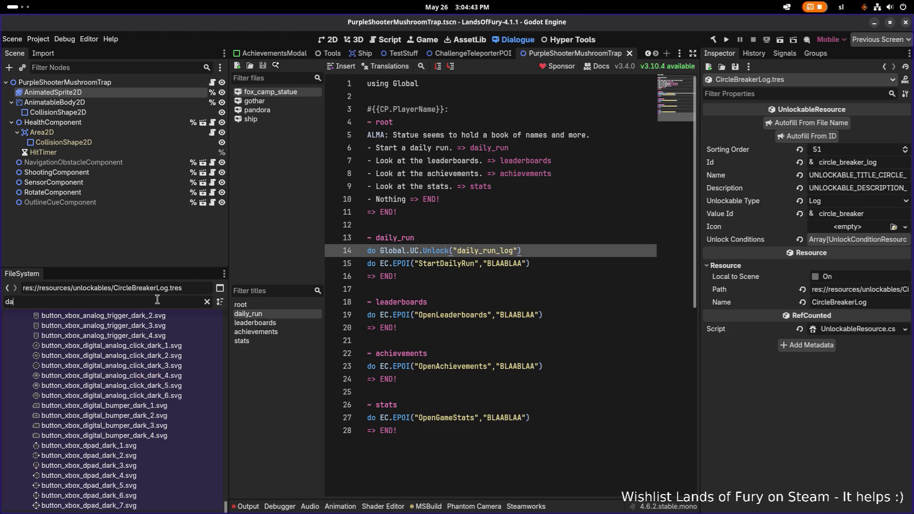
pyautogui.write('ily')
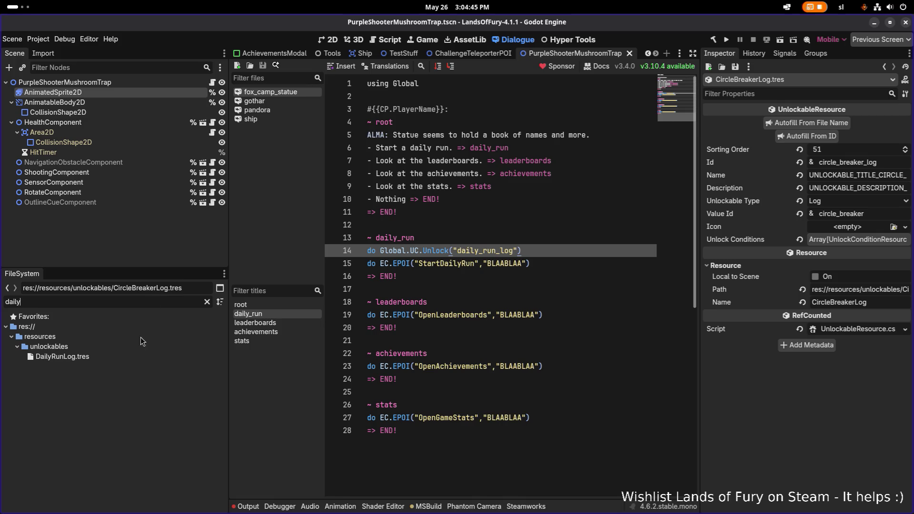
pyautogui.click(137, 358)
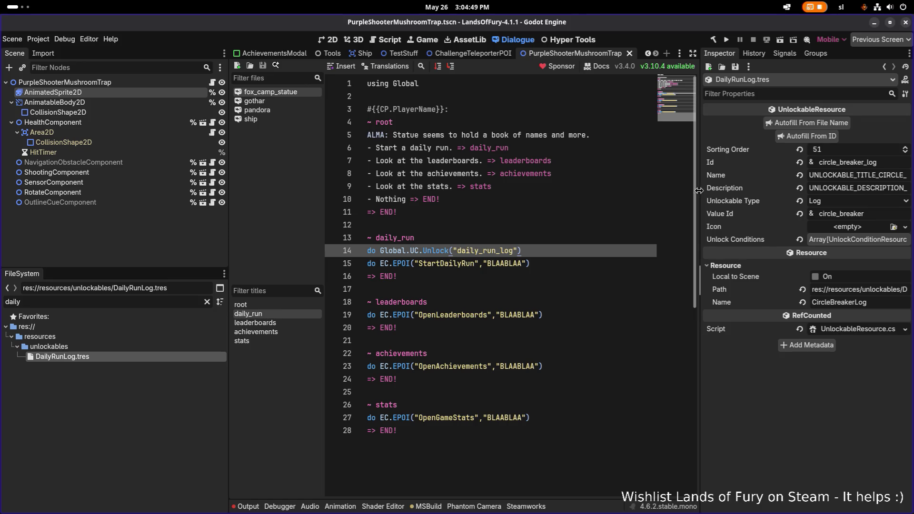
pyautogui.moveTo(699, 190); pyautogui.dragTo(630, 191)
pyautogui.click(810, 152)
pyautogui.write('49')
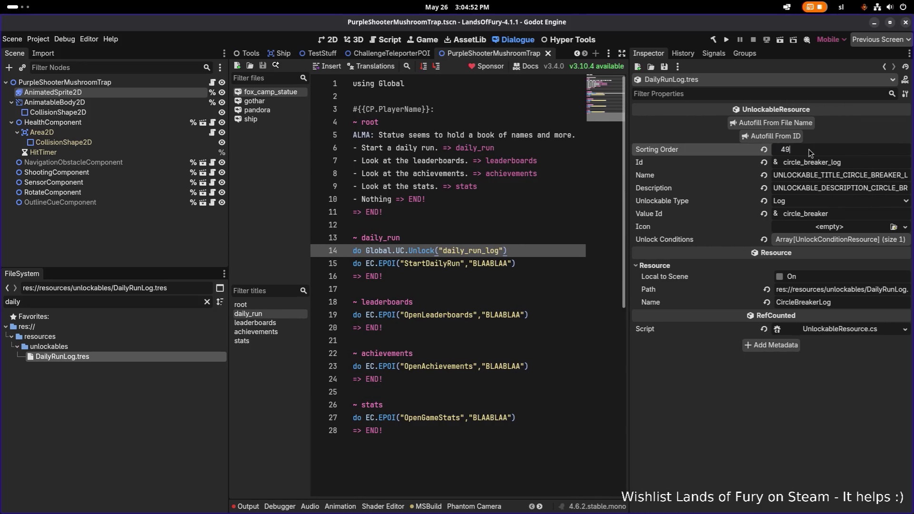
pyautogui.press('Return')
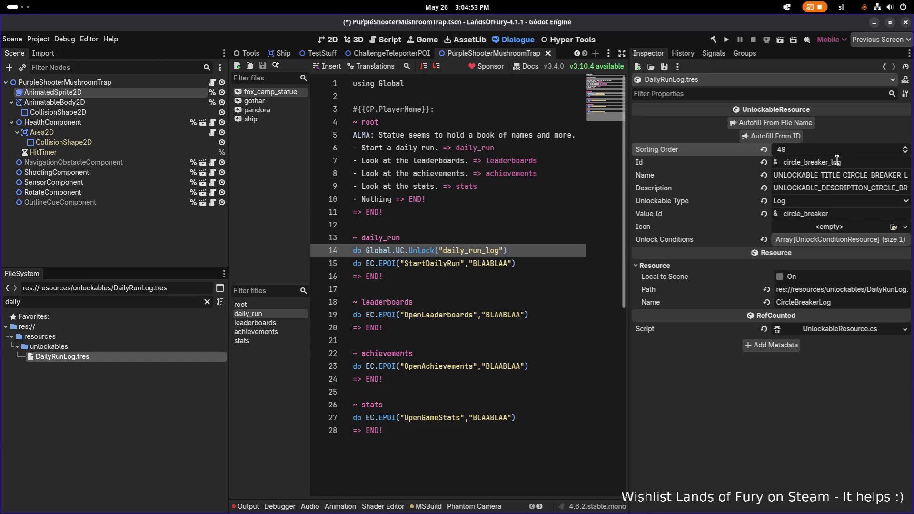
# Change the Id to daily_run_log and fill name, description and value id from it.
pyautogui.moveTo(799, 162); pyautogui.dragTo(764, 164)
pyautogui.write('daily')
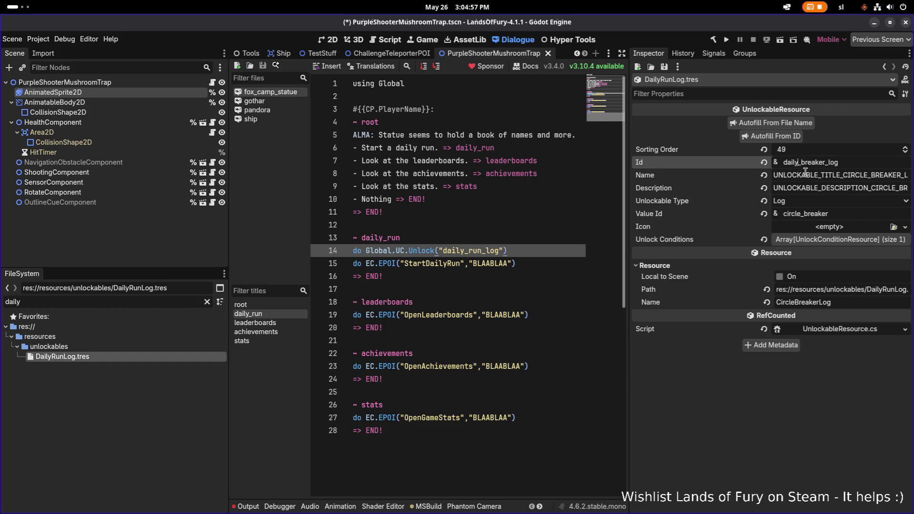
pyautogui.hotkey('shift', 'Left')
pyautogui.hotkey('shift', 'Left')
pyautogui.hotkey('shift', 'Left')
pyautogui.write('run')
pyautogui.click(774, 136)
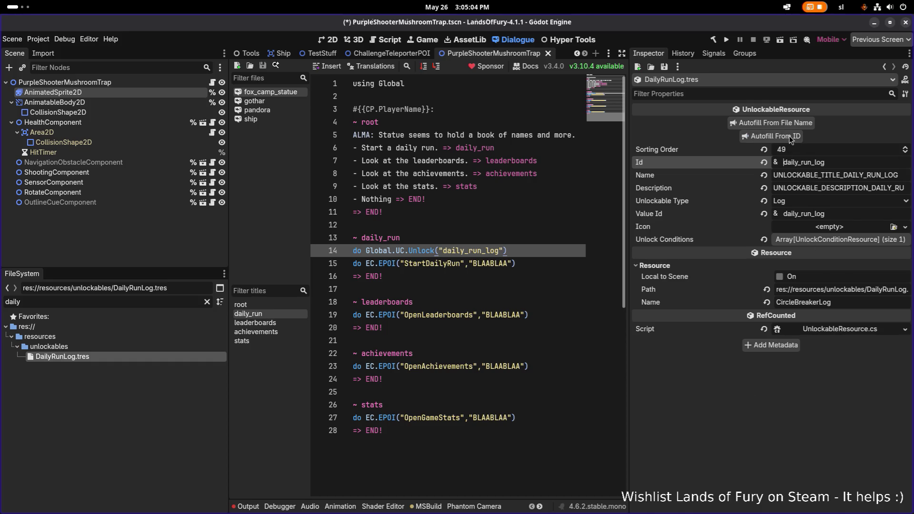
# Rename the unlock condition resource from CircleBreakerLog to DailyRunLog and save the scene.
pyautogui.click(850, 240)
pyautogui.rightClick(818, 269)
pyautogui.click(684, 395)
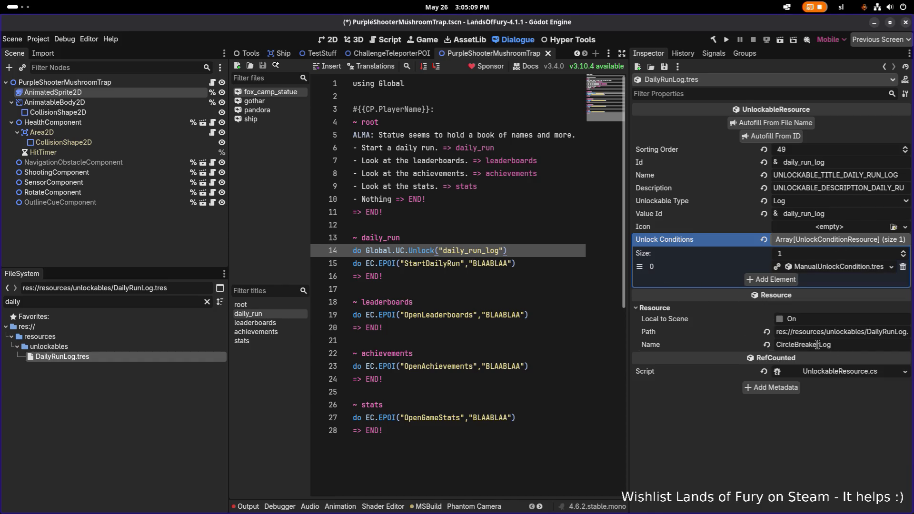
pyautogui.moveTo(819, 344); pyautogui.dragTo(753, 342)
pyautogui.press('BackSpace')
pyautogui.write('DailyRun')
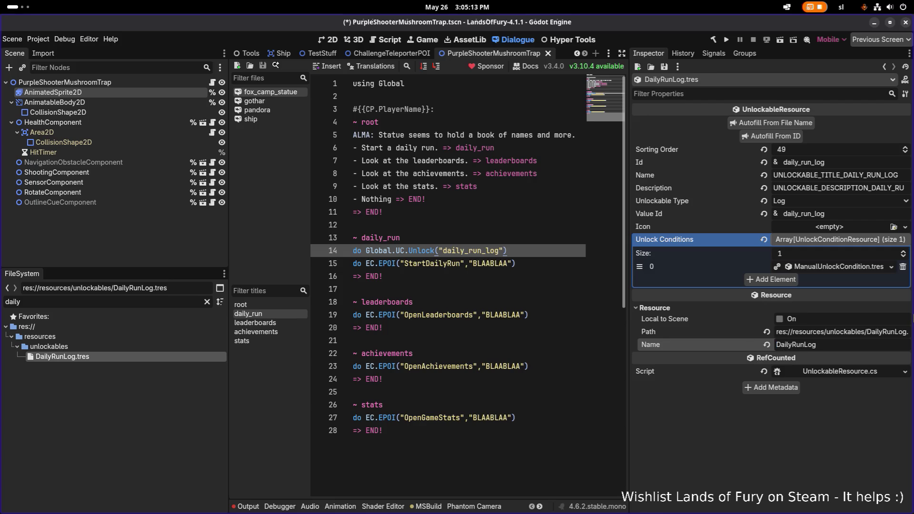
pyautogui.hotkey('ctrl', 's')
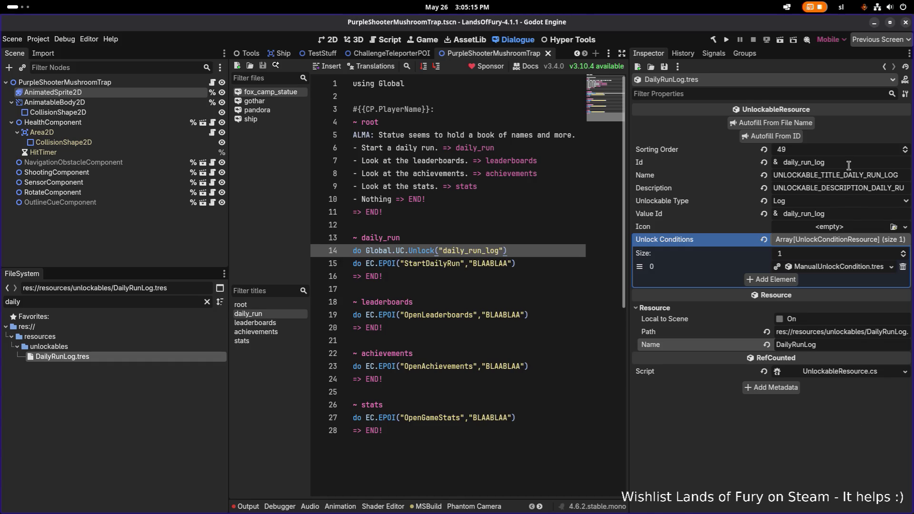
pyautogui.click(849, 166)
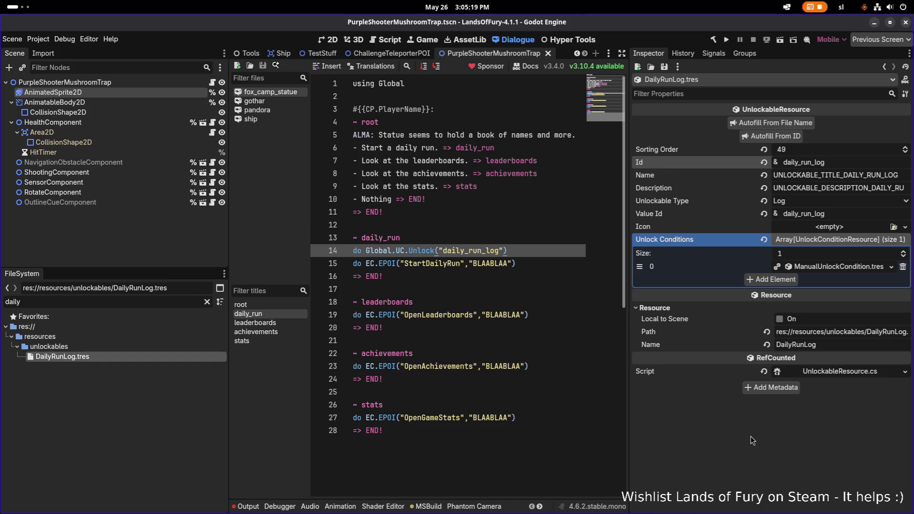
pyautogui.hotkey('alt', 'Tab')
pyautogui.press('Escape')
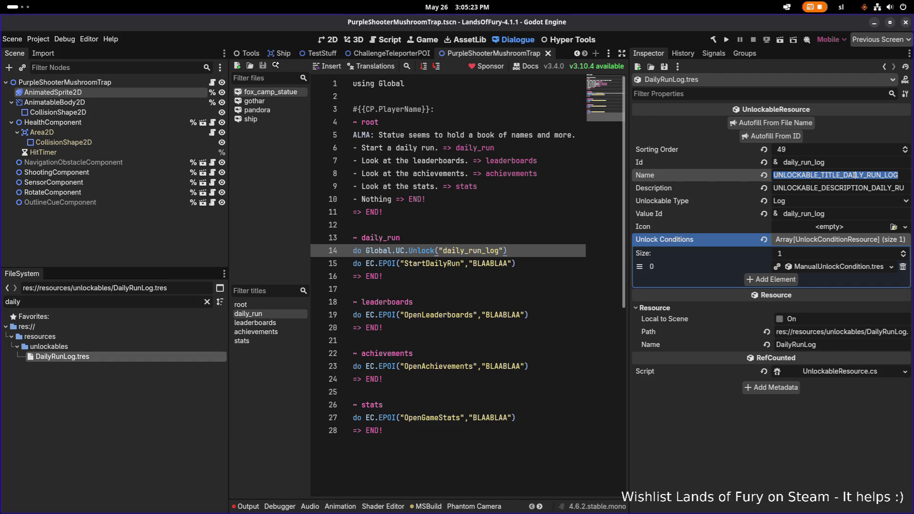
# Select the daily run description key and switch to Translations.csv in Calc.
pyautogui.hotkey('alt', 'Tab')
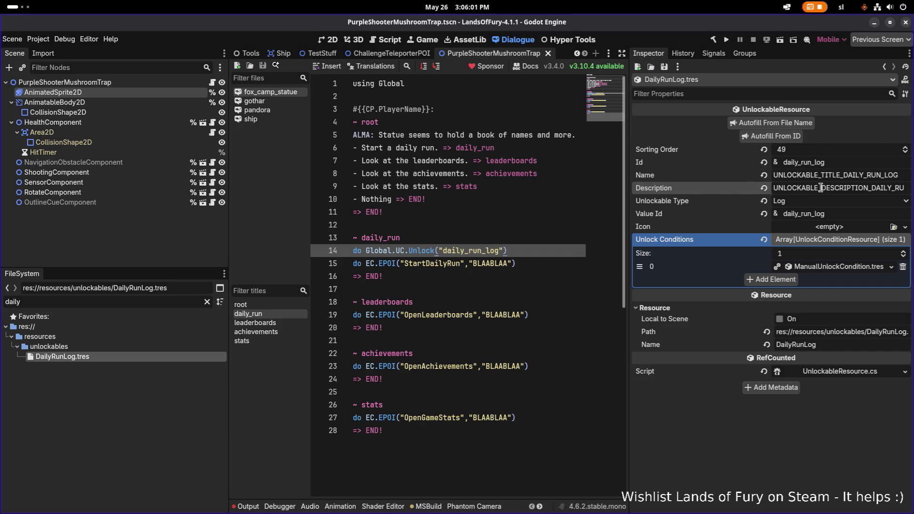
pyautogui.press('Tab')
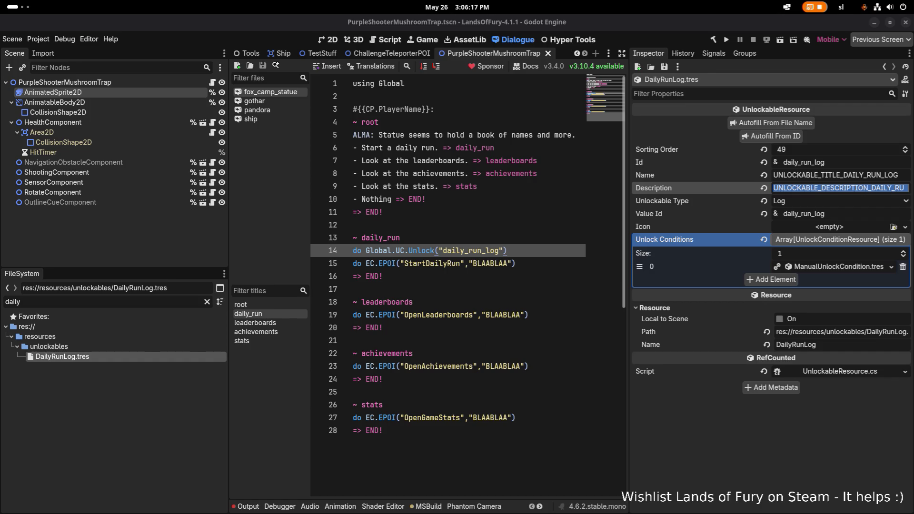
pyautogui.hotkey('alt', 'Tab')
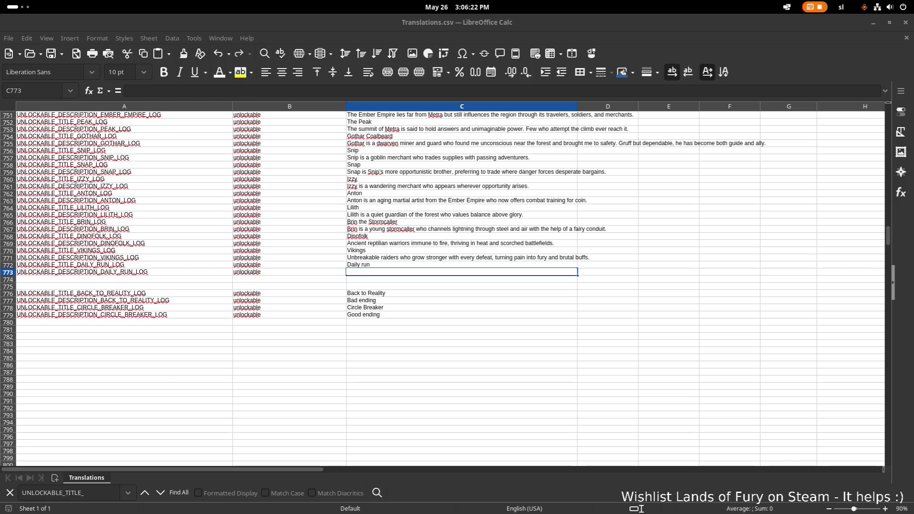
# Copy cell C771, then copy the 'Daily run' title in C772.
pyautogui.click(320, 279)
pyautogui.click(358, 257)
pyautogui.hotkey('ctrl', 'c')
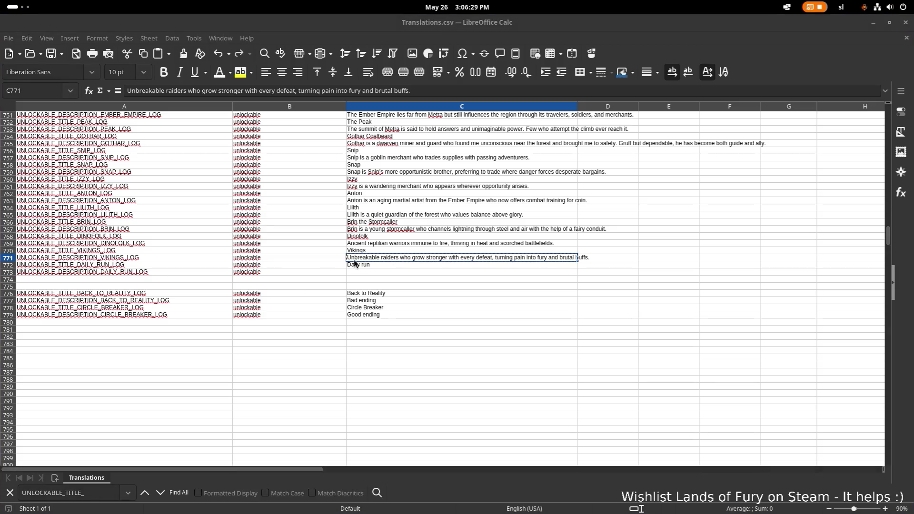
pyautogui.press('Down')
pyautogui.hotkey('ctrl', 'c')
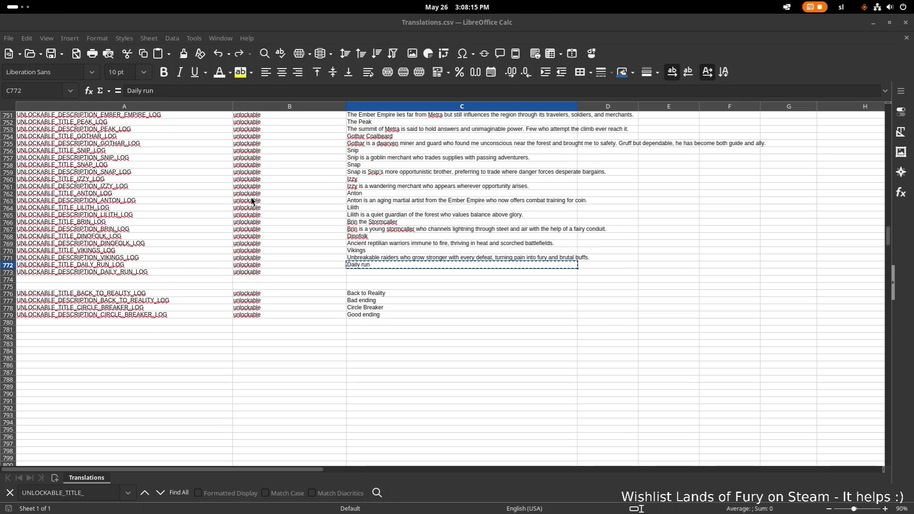
# Paste the Daily Runs description into cell C773 as unformatted text.
pyautogui.scroll(-1, 420, 247)
pyautogui.click(420, 250)
pyautogui.doubleClick(424, 252)
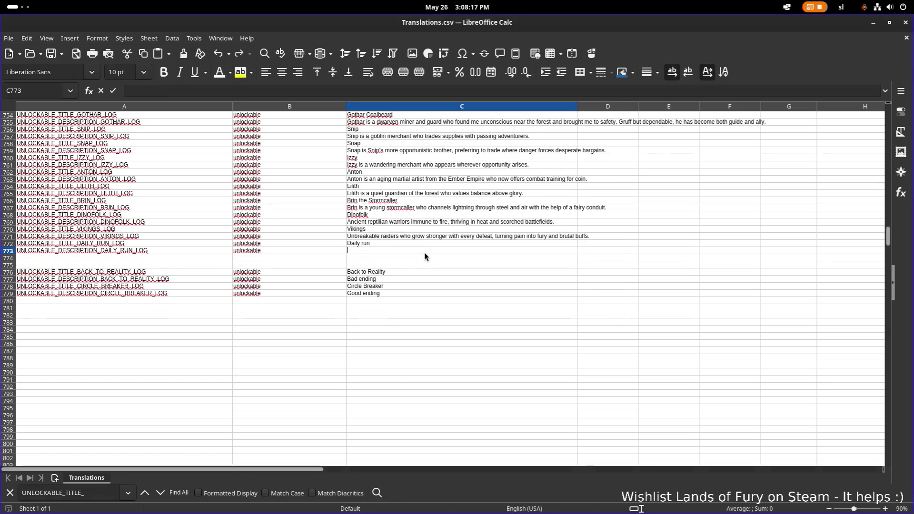
pyautogui.hotkey('ctrl', 'shift', 'v')
pyautogui.click(521, 268)
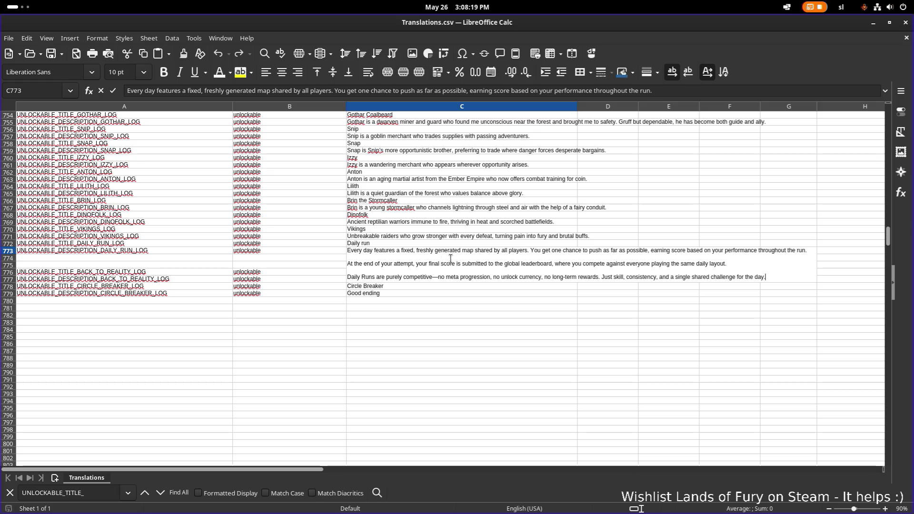
# Trim the one-chance phrase from the description's first sentence.
pyautogui.hotkey('ctrl', 'Right')
pyautogui.hotkey('ctrl', 'Right')
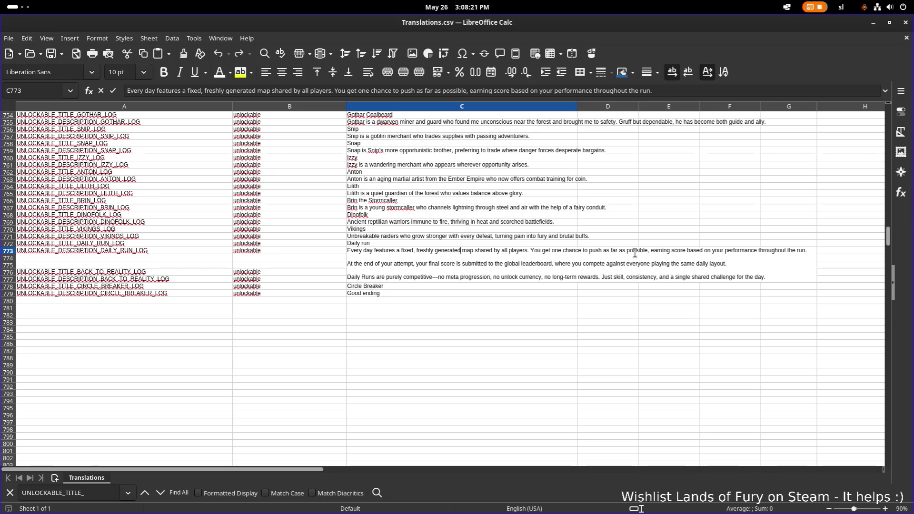
pyautogui.hotkey('ctrl', 'Right')
pyautogui.hotkey('ctrl', 'Right')
pyautogui.hotkey('ctrl', 'Right')
pyautogui.hotkey('ctrl', 'Right')
pyautogui.hotkey('shift', 'Right')
pyautogui.hotkey('shift', 'Right')
pyautogui.hotkey('shift', 'Right')
pyautogui.hotkey('ctrl', 'shift', 'Left')
pyautogui.hotkey('ctrl', 'shift', 'Left')
pyautogui.hotkey('ctrl', 'shift', 'Left')
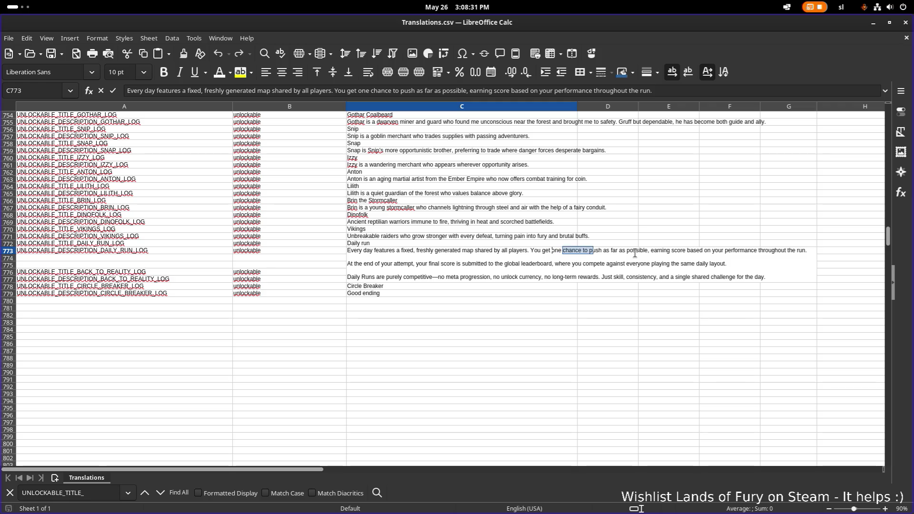
pyautogui.write('P')
pyautogui.press('Down')
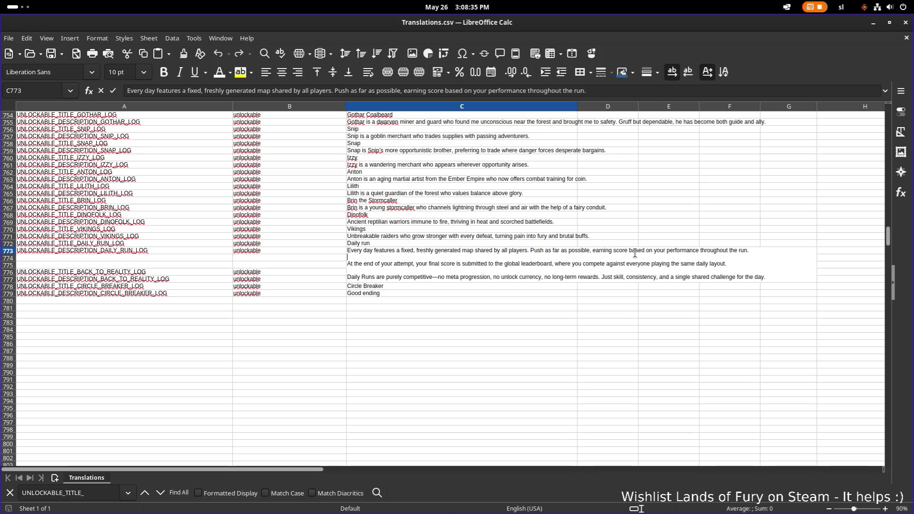
pyautogui.press('Down')
pyautogui.press('Right')
pyautogui.press('Right')
pyautogui.press('Right')
pyautogui.press('Left')
pyautogui.press('Right')
pyautogui.press('Right')
pyautogui.press('Right')
pyautogui.press('Right')
pyautogui.press('Right')
pyautogui.press('Right')
pyautogui.press('Right')
pyautogui.press('Right')
pyautogui.press('Right')
# Reword the final paragraph to '- no token meta progression', dropping the unlock currency and rewards text.
pyautogui.press('Down')
pyautogui.press('Left')
pyautogui.press('Left')
pyautogui.press('Left')
pyautogui.press('Delete')
pyautogui.press('Delete')
pyautogui.press('Delete')
pyautogui.write('- no')
pyautogui.hotkey('ctrl', 'Right')
pyautogui.write('token')
pyautogui.hotkey('ctrl', 'Right')
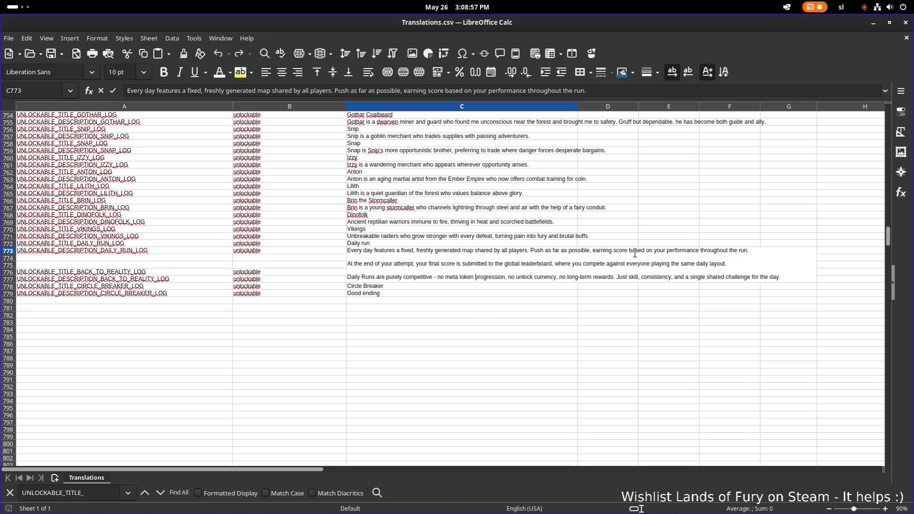
pyautogui.hotkey('ctrl', 'shift', 'Right')
pyautogui.hotkey('ctrl', 'shift', 'Right')
pyautogui.hotkey('ctrl', 'shift', 'Right')
pyautogui.hotkey('ctrl', 'shift', 'Right')
pyautogui.hotkey('ctrl', 'shift', 'Right')
pyautogui.hotkey('ctrl', 'shift', 'Right')
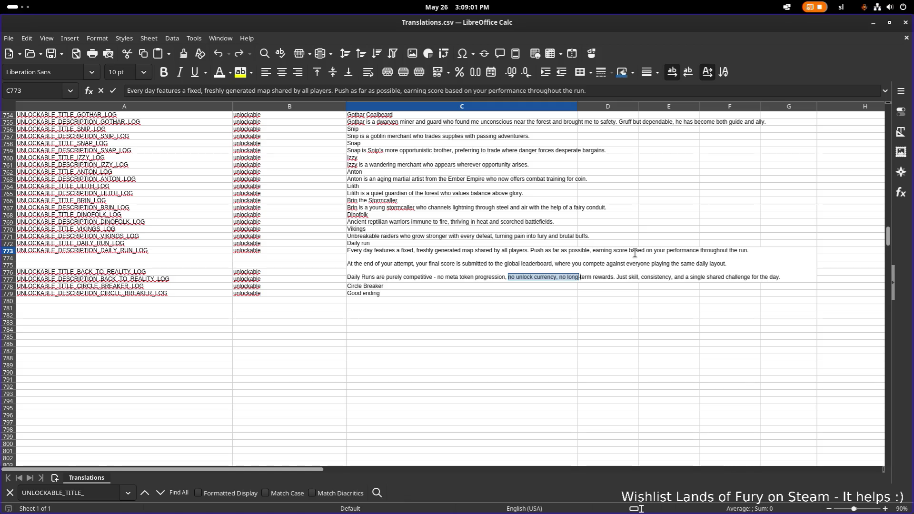
pyautogui.press('Delete')
pyautogui.press('BackSpace')
pyautogui.press('BackSpace')
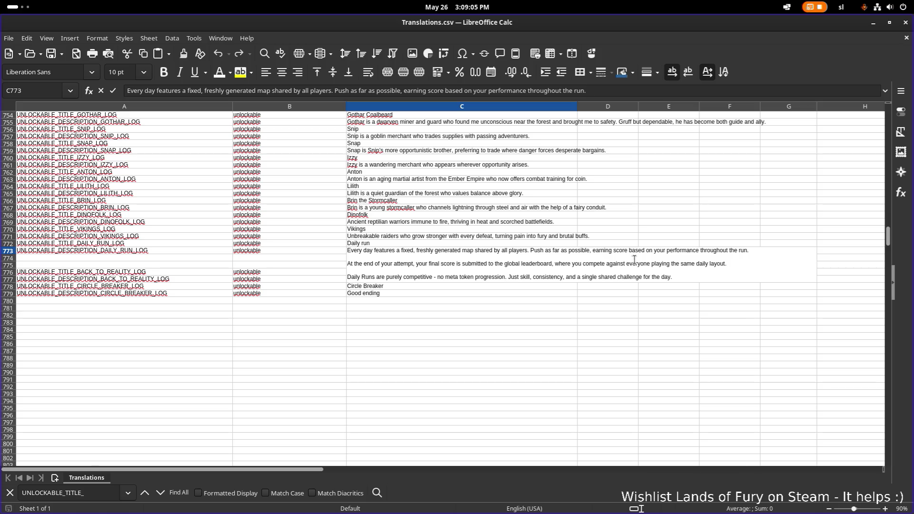
# Commit the C773 edit and save Translations.csv.
pyautogui.click(656, 238)
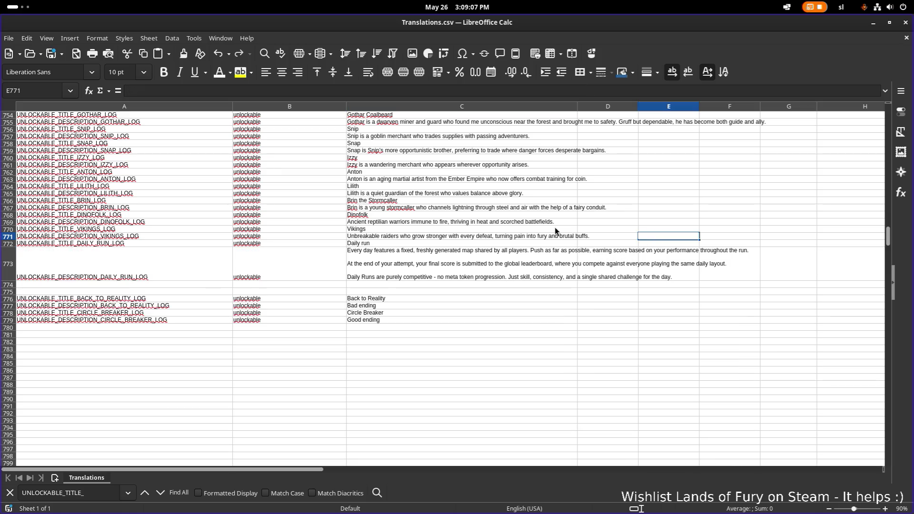
pyautogui.hotkey('ctrl', 's')
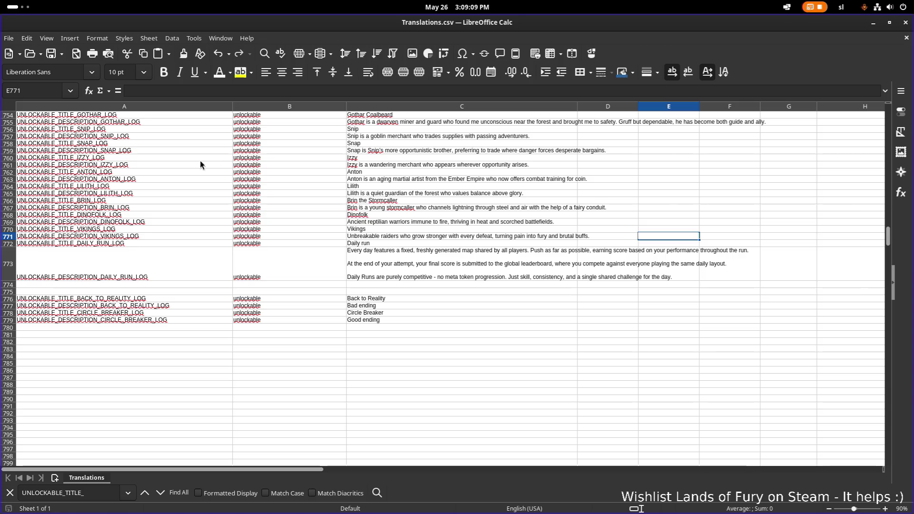
pyautogui.hotkey('alt', 'Tab')
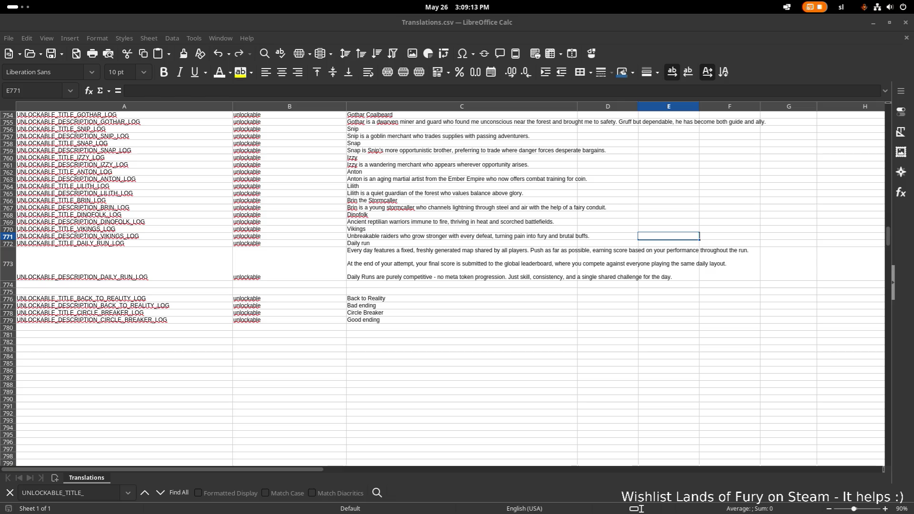
pyautogui.hotkey('alt', 'Tab')
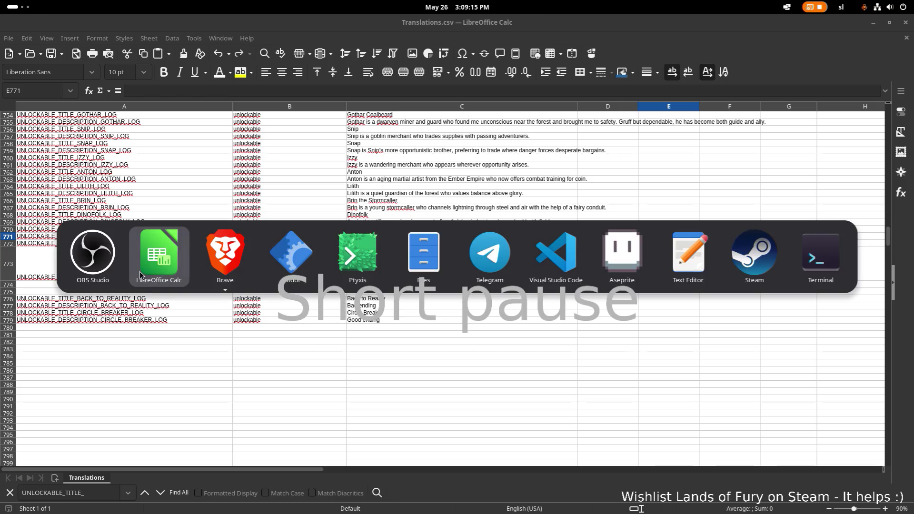
# Bring the Godot Engine editor window to the front.
pyautogui.click(309, 252)
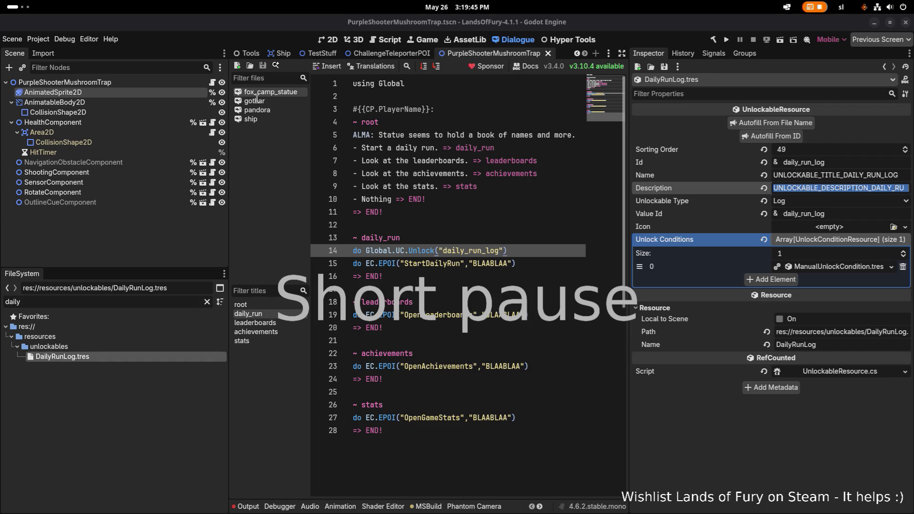
# Add the closing parenthesis to line 14's daily_run_log Unlock call and save the dialogue.
pyautogui.scroll(-1, 473, 138)
pyautogui.write(')')
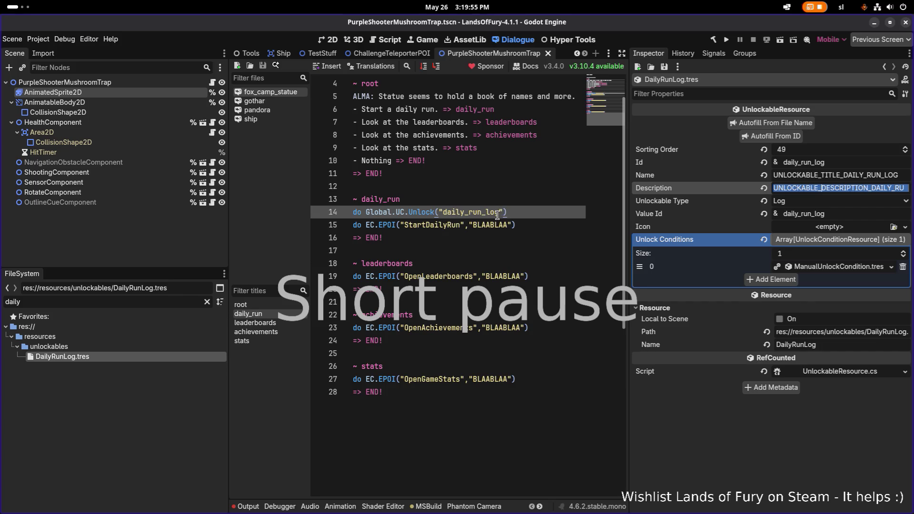
pyautogui.click(519, 191)
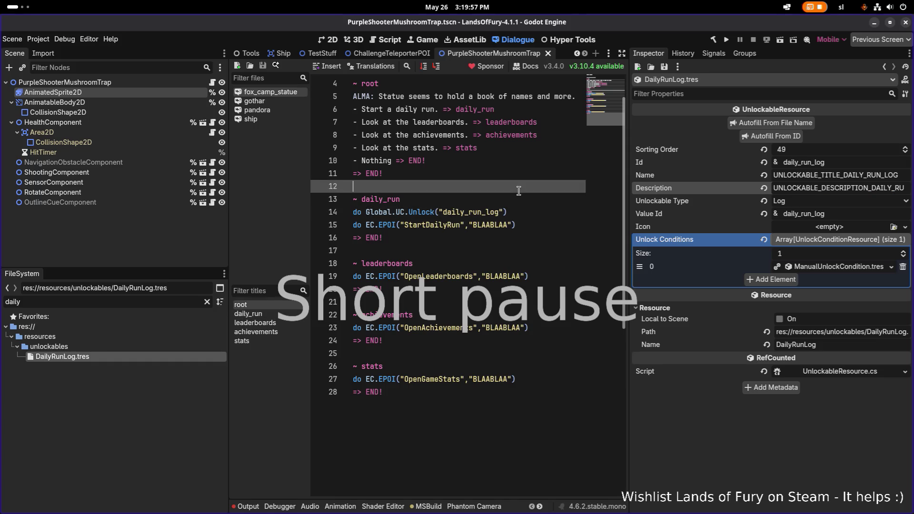
pyautogui.click(526, 201)
pyautogui.hotkey('ctrl', 's')
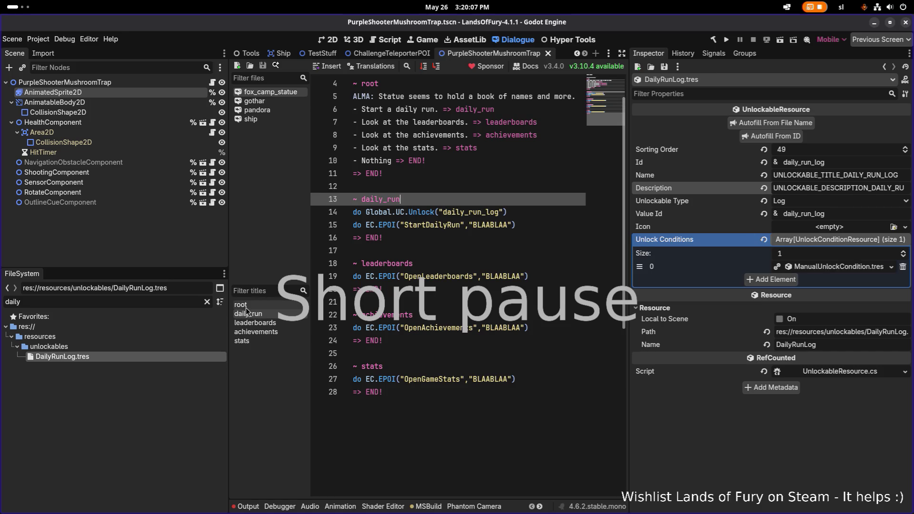
pyautogui.hotkey('alt', 'Tab')
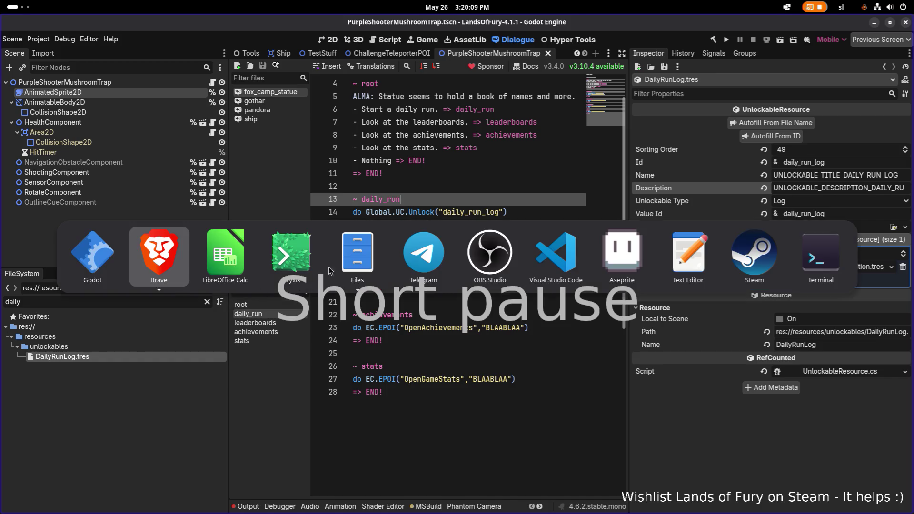
pyautogui.hotkey('alt', 'Tab')
pyautogui.hotkey('alt', 'Tab')
pyautogui.hotkey('alt', 'Tab')
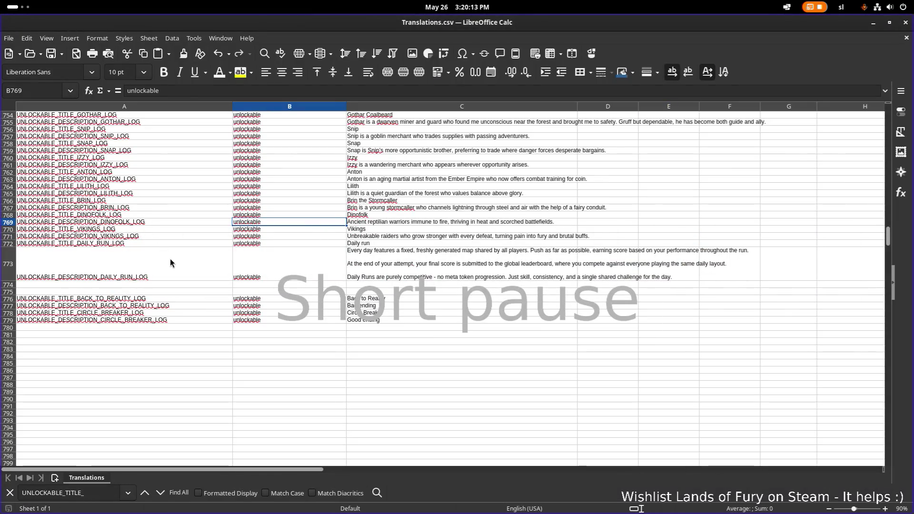
pyautogui.click(170, 259)
pyautogui.click(424, 267)
pyautogui.click(568, 329)
pyautogui.scroll(5, 587, 230)
pyautogui.scroll(4, 587, 231)
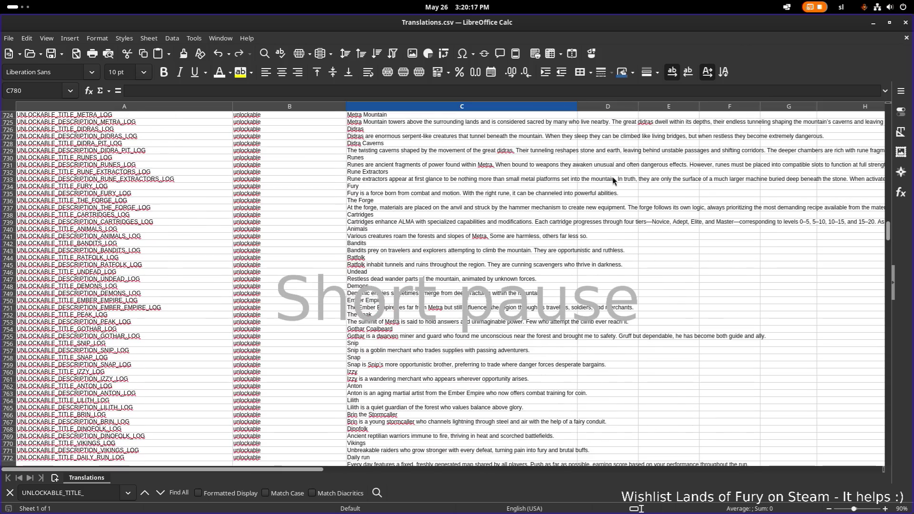
pyautogui.click(622, 153)
pyautogui.doubleClick(417, 157)
pyautogui.click(487, 216)
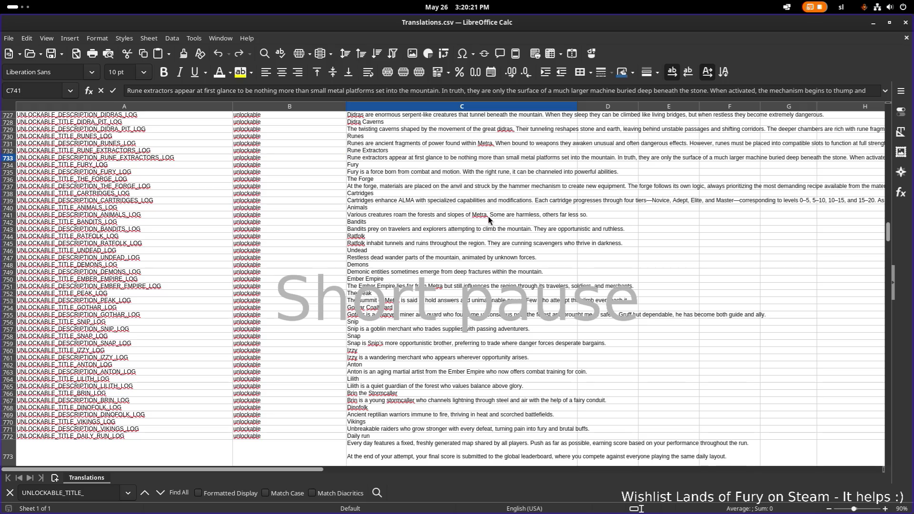
pyautogui.scroll(-10, 486, 224)
pyautogui.click(484, 230)
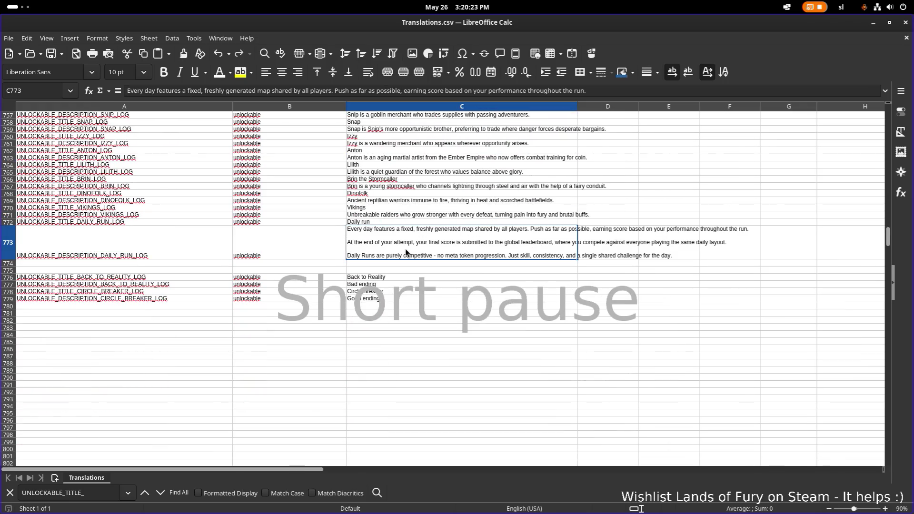
pyautogui.click(873, 23)
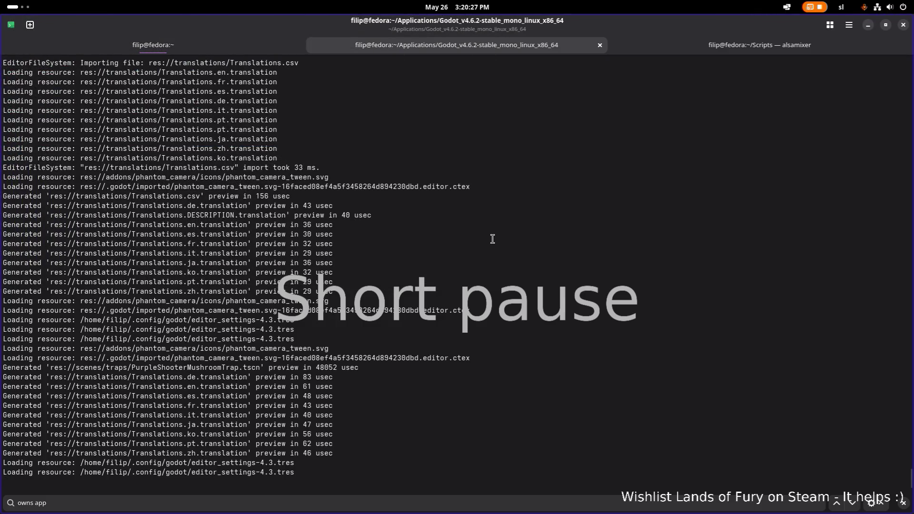
pyautogui.hotkey('alt', 'Tab')
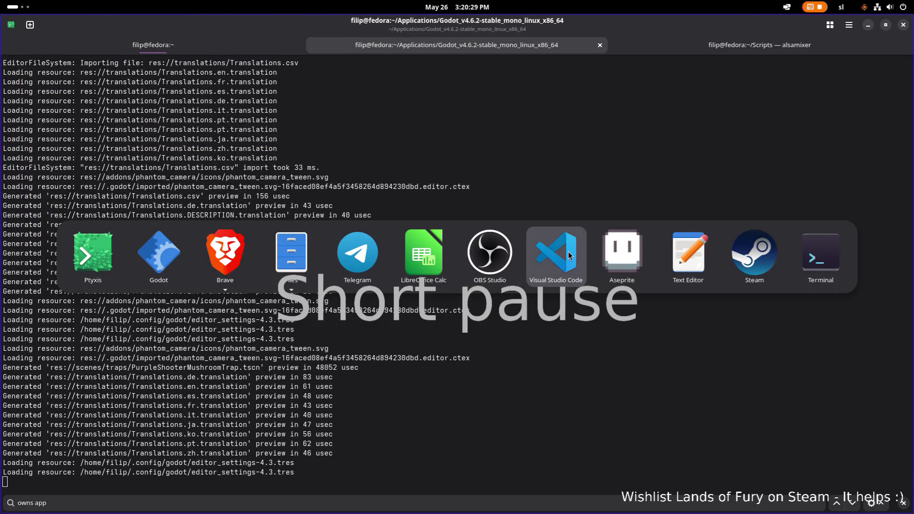
# Filter the FileSystem for 'unlockable', open Unlockables.tres and widen the Inspector panel.
pyautogui.click(177, 265)
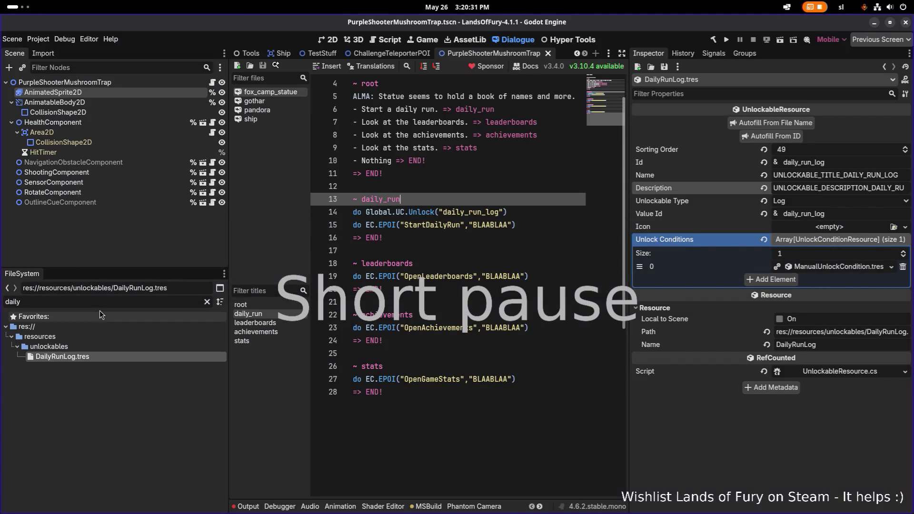
pyautogui.hotkey('ctrl', 'a')
pyautogui.write('unlockable')
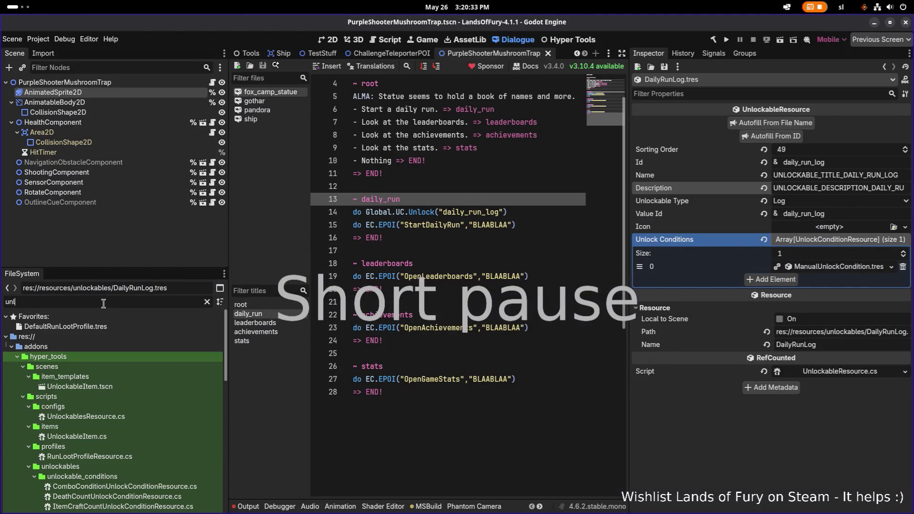
pyautogui.scroll(-3, 95, 346)
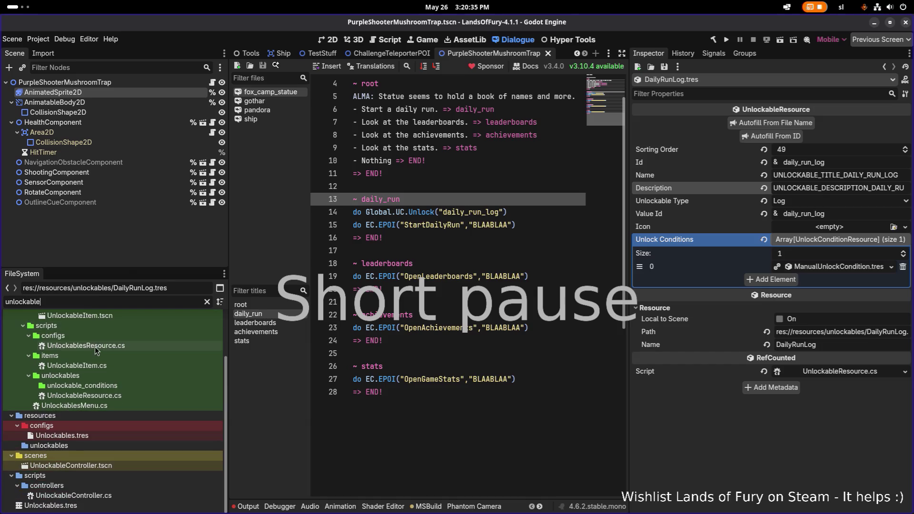
pyautogui.click(79, 461)
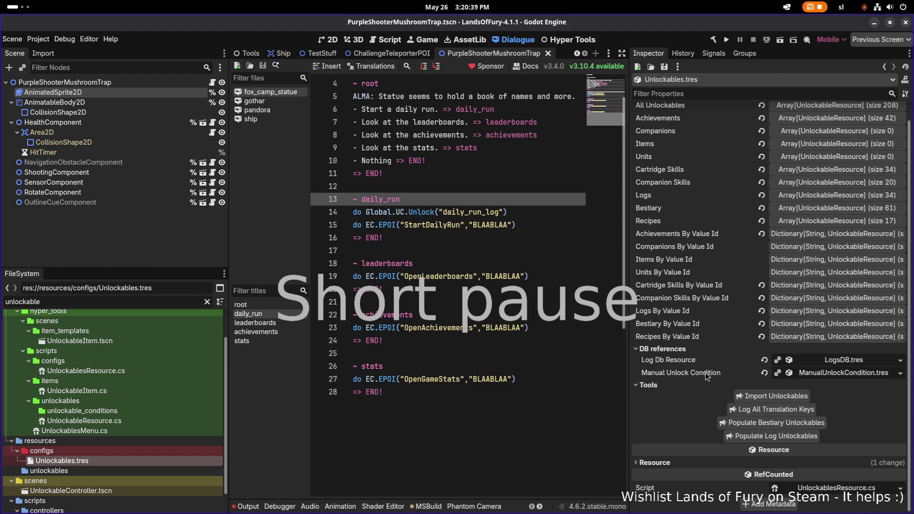
pyautogui.moveTo(629, 347); pyautogui.dragTo(539, 341)
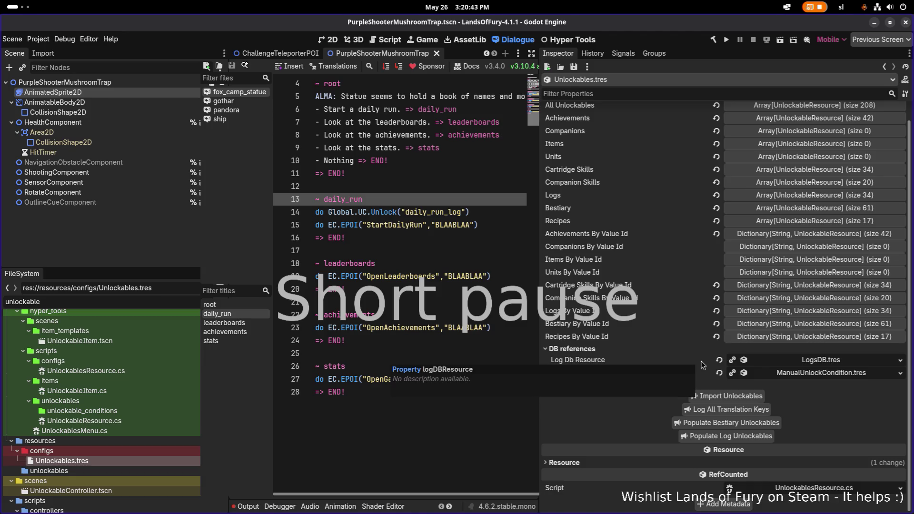
pyautogui.hotkey('alt', 'Tab')
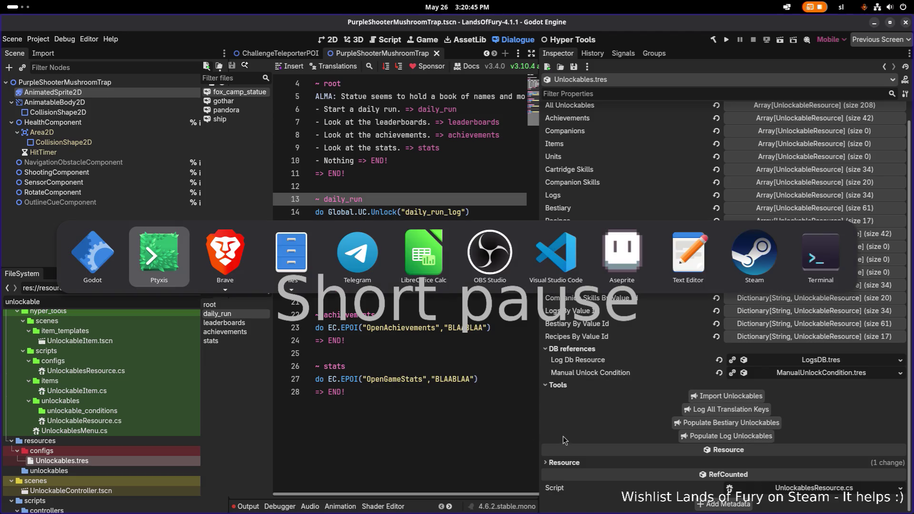
# Bring VS Code forward and close the RockGolemBestiary.tres file.
pyautogui.click(556, 254)
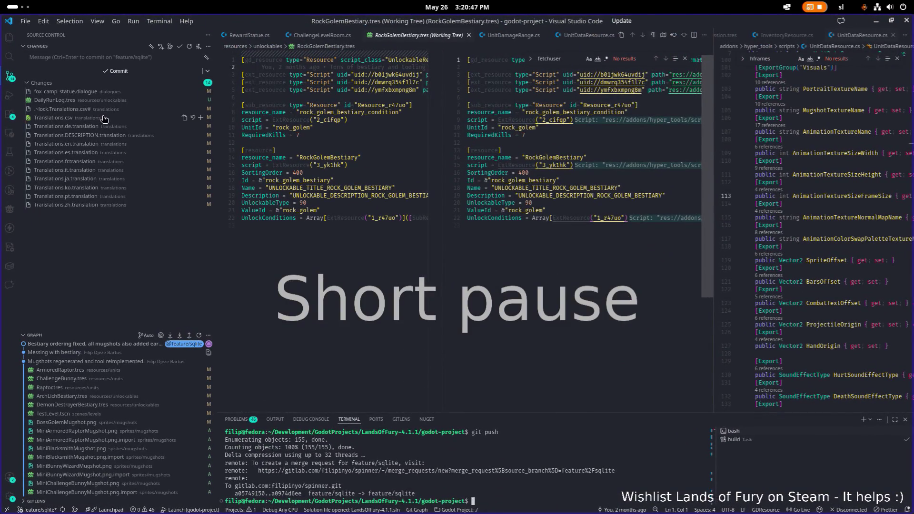
pyautogui.click(877, 22)
pyautogui.hotkey('alt', 'Tab')
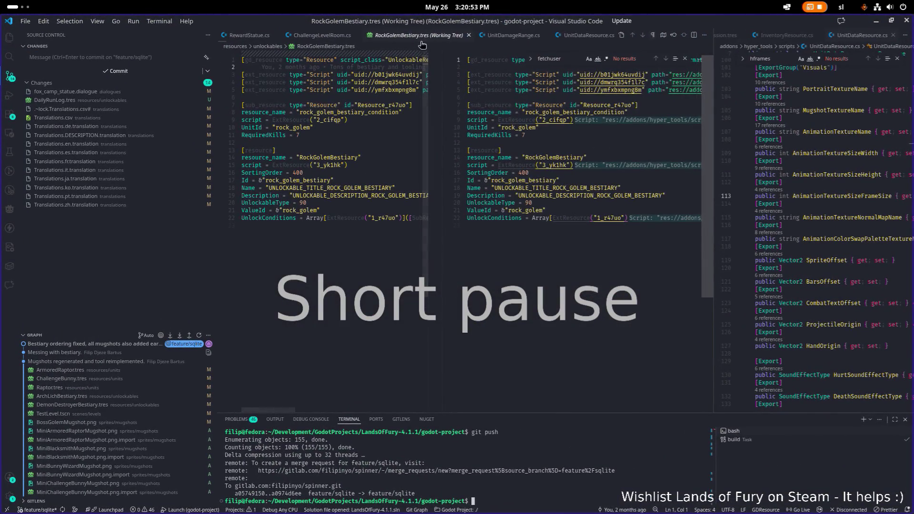
pyautogui.hotkey('ctrl', 'w')
# Open UnlockableResource.cs and search it for 'populate'.
pyautogui.hotkey('ctrl', 'o')
pyautogui.press('Escape')
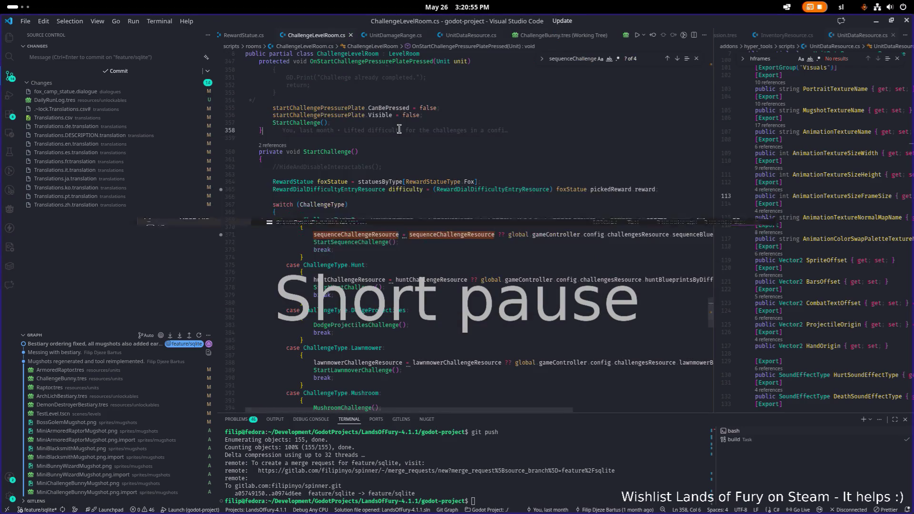
pyautogui.hotkey('ctrl', 'p')
pyautogui.write('unlockabl')
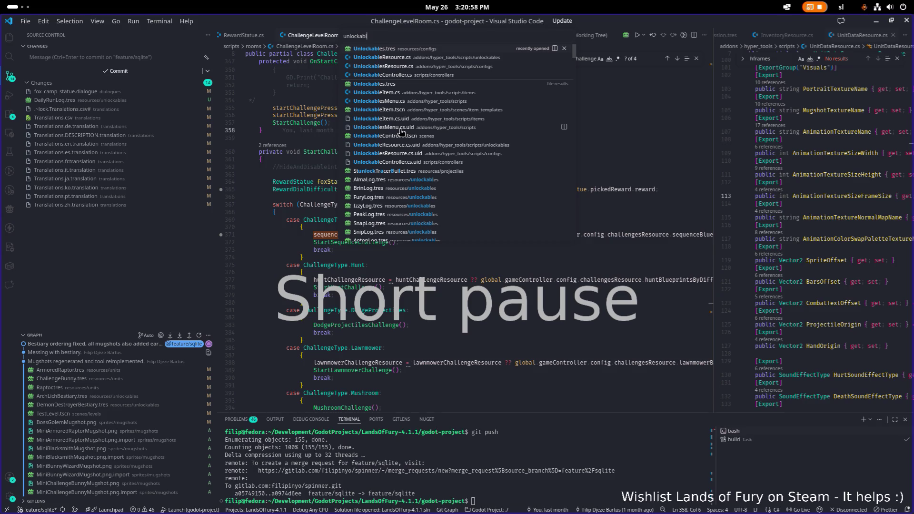
pyautogui.press('Down')
pyautogui.press('Return')
pyautogui.hotkey('ctrl', 'f')
pyautogui.write('populate')
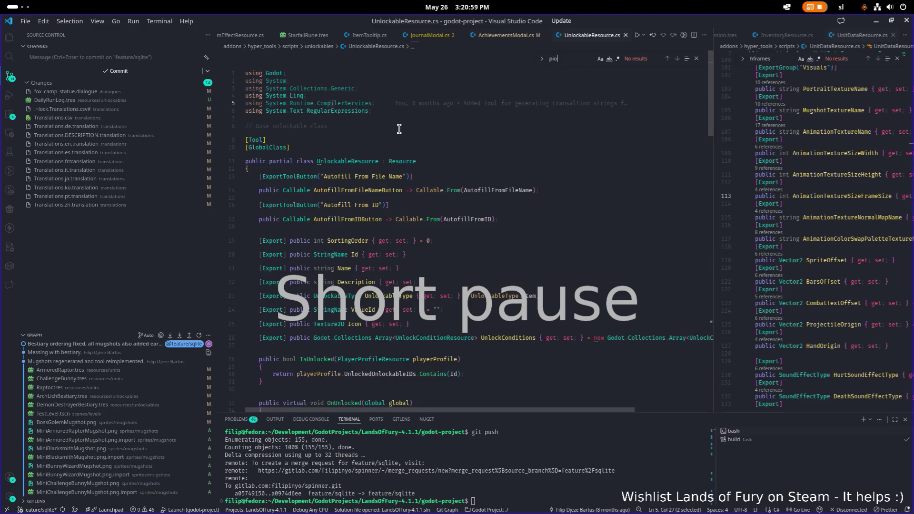
pyautogui.press('BackSpace')
pyautogui.press('BackSpace')
pyautogui.press('BackSpace')
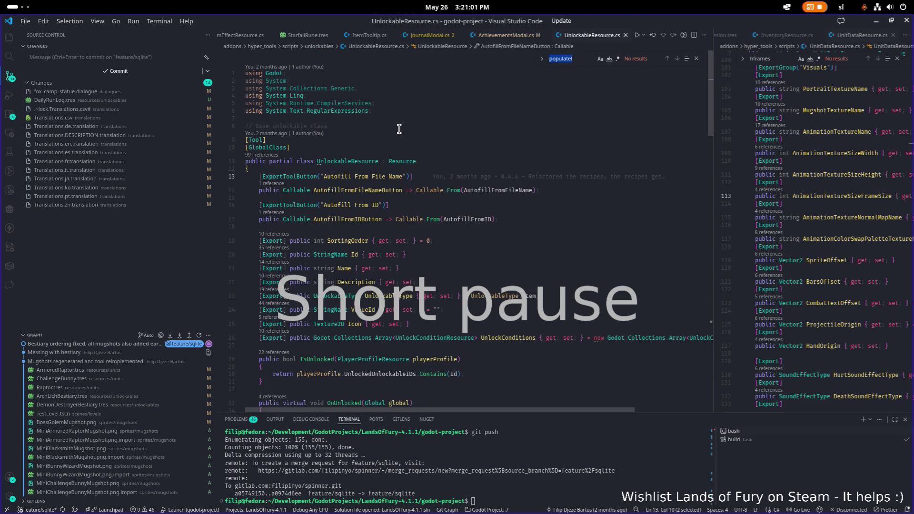
# Open UnlockablesResource.cs and search it for the populate-logs code.
pyautogui.press('BackSpace')
pyautogui.hotkey('ctrl', 'p')
pyautogui.write('unlok')
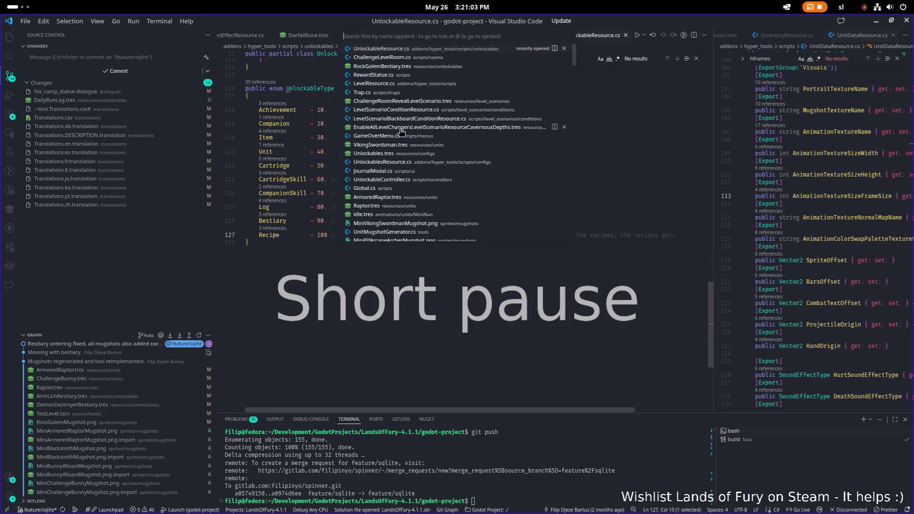
pyautogui.write('c')
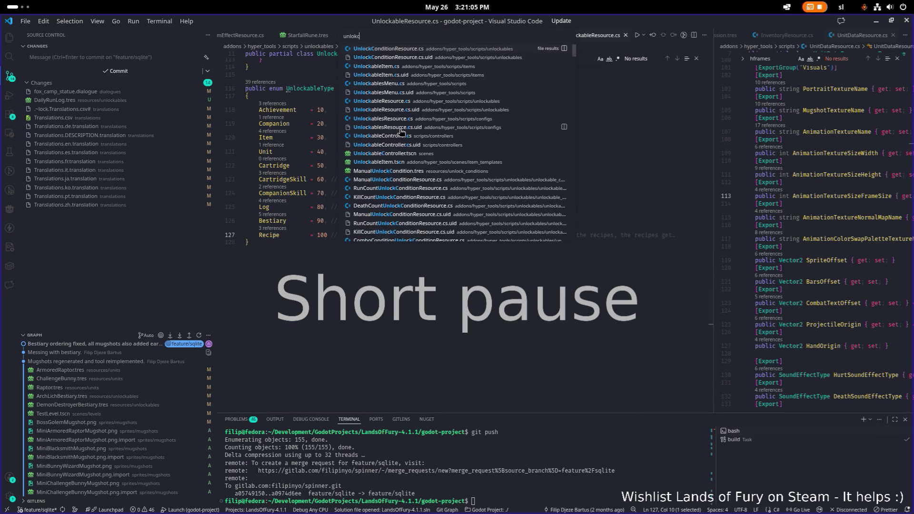
pyautogui.press('BackSpace')
pyautogui.write('ckables')
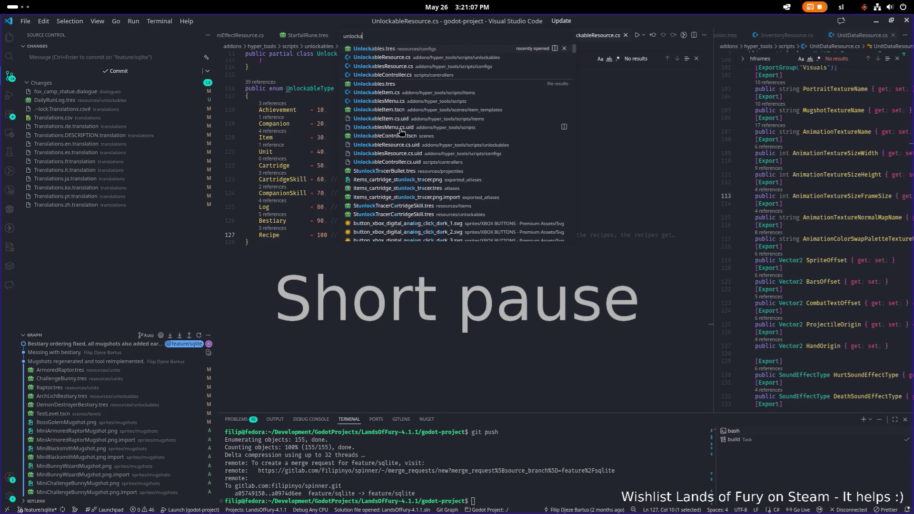
pyautogui.press('Down')
pyautogui.press('Return')
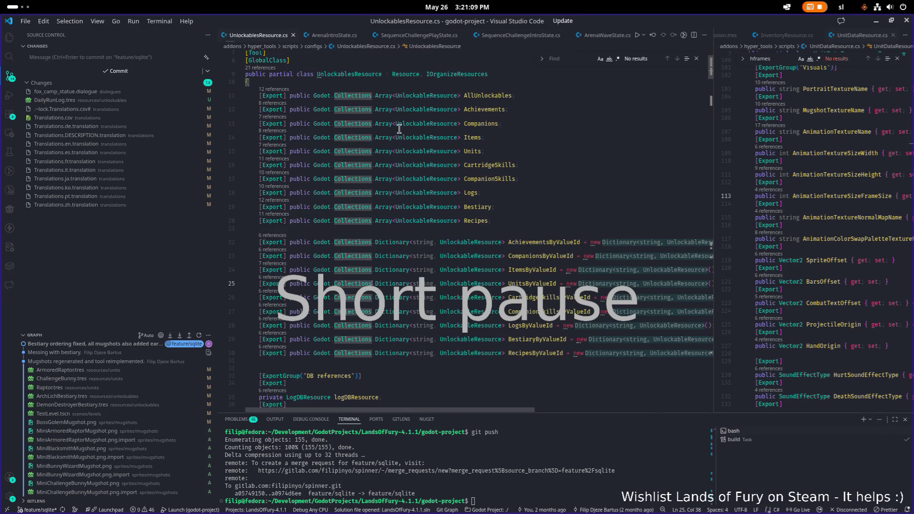
pyautogui.hotkey('ctrl', 'f')
pyautogui.write('log')
pyautogui.press('BackSpace')
pyautogui.press('BackSpace')
pyautogui.press('BackSpace')
pyautogui.write('po')
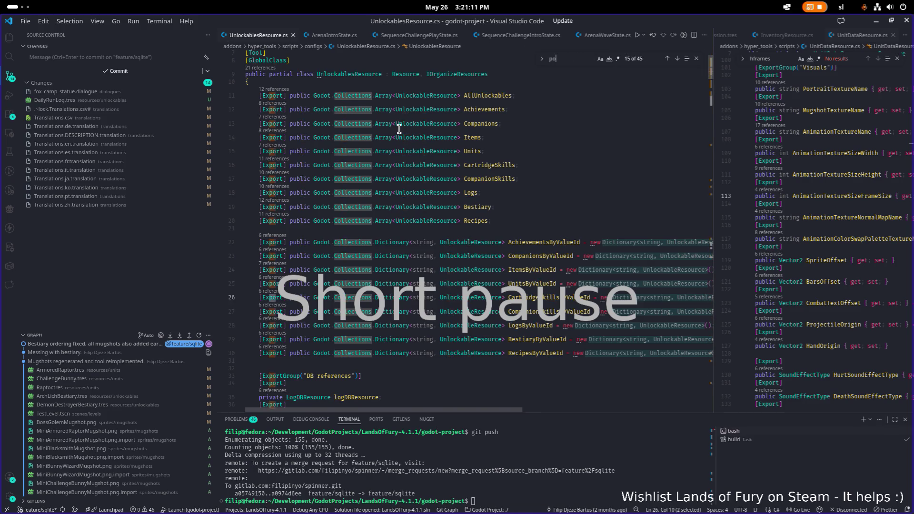
pyautogui.write('pulatelogs')
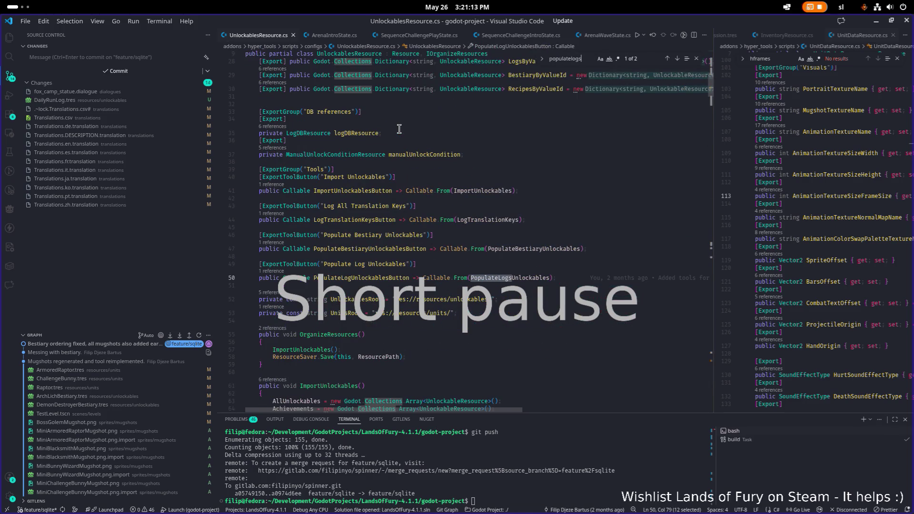
pyautogui.press('BackSpace')
# Jump to the PopulateLogsUnlockables method definition.
pyautogui.scroll(-1, 353, 187)
pyautogui.doubleClick(352, 272)
pyautogui.doubleClick(507, 272)
pyautogui.hotkey('ctrl', 'f')
pyautogui.press('Return')
pyautogui.scroll(-2, 505, 272)
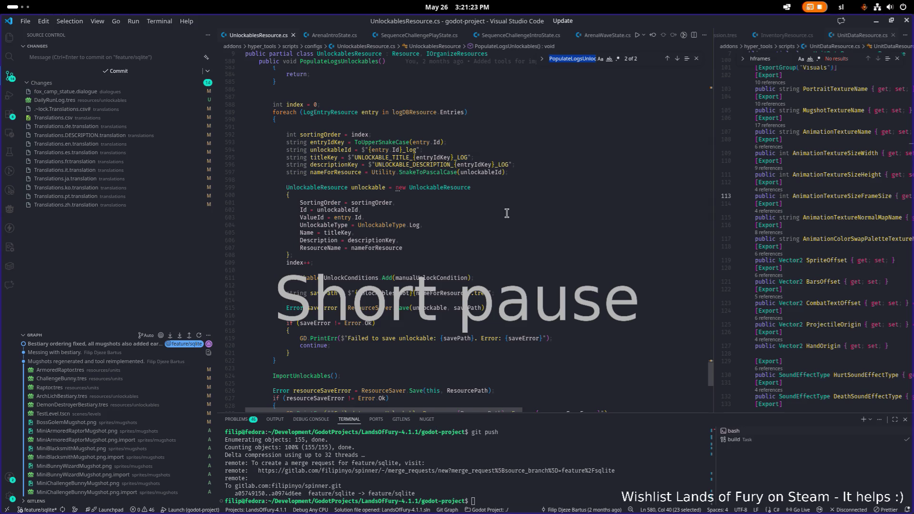
# Inspect the Id assignment on line 602 and the logDBResource field, then minimise VS Code.
pyautogui.click(373, 207)
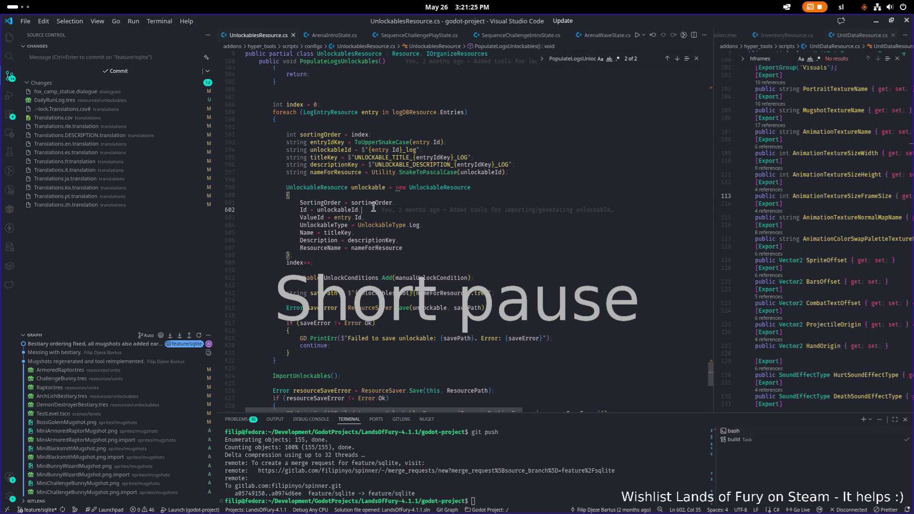
pyautogui.click(464, 256)
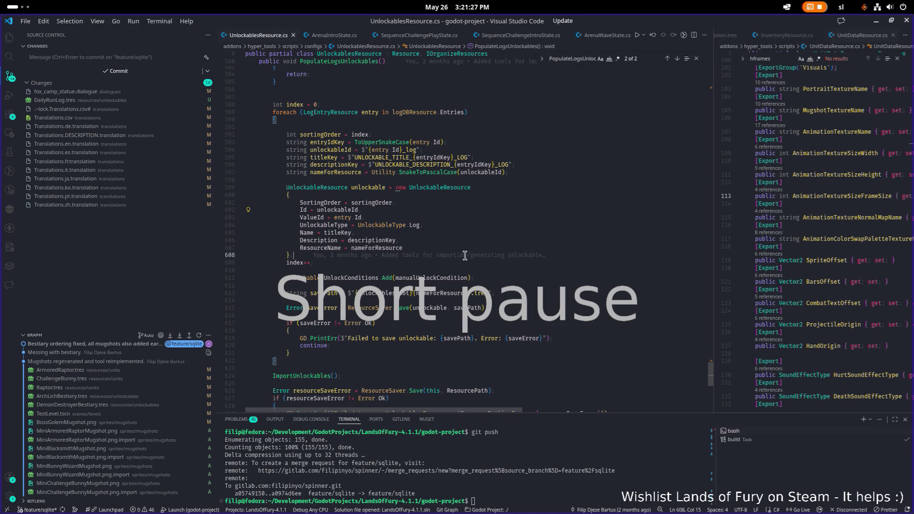
pyautogui.scroll(-1, 465, 256)
pyautogui.doubleClick(428, 110)
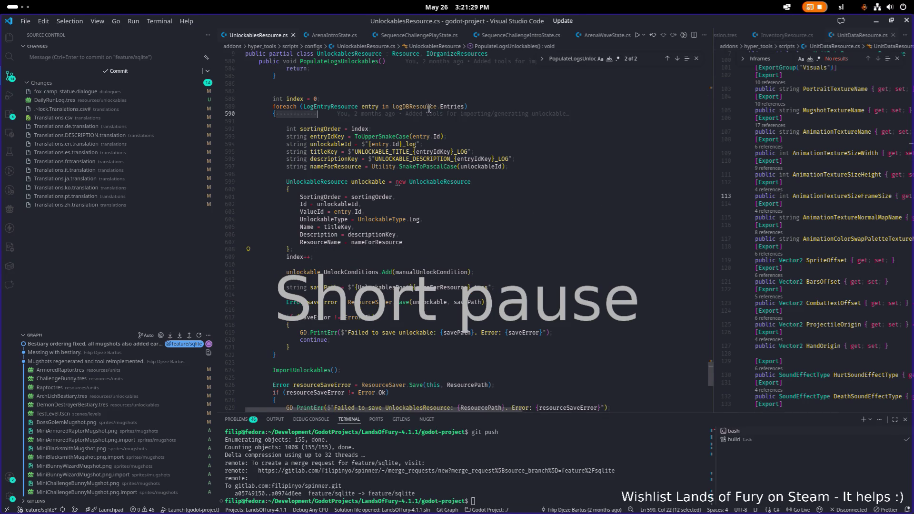
pyautogui.keyDown('ctrl'); pyautogui.click(428, 109); pyautogui.keyUp('ctrl')
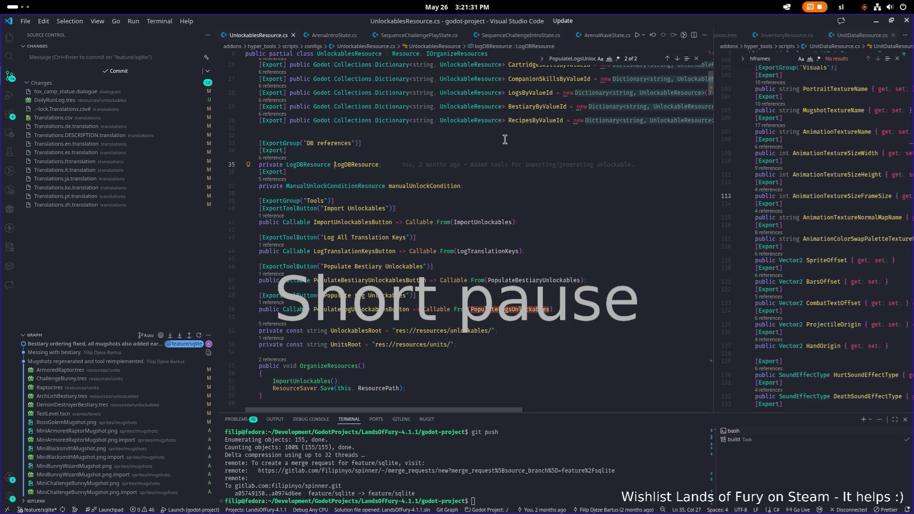
pyautogui.click(876, 21)
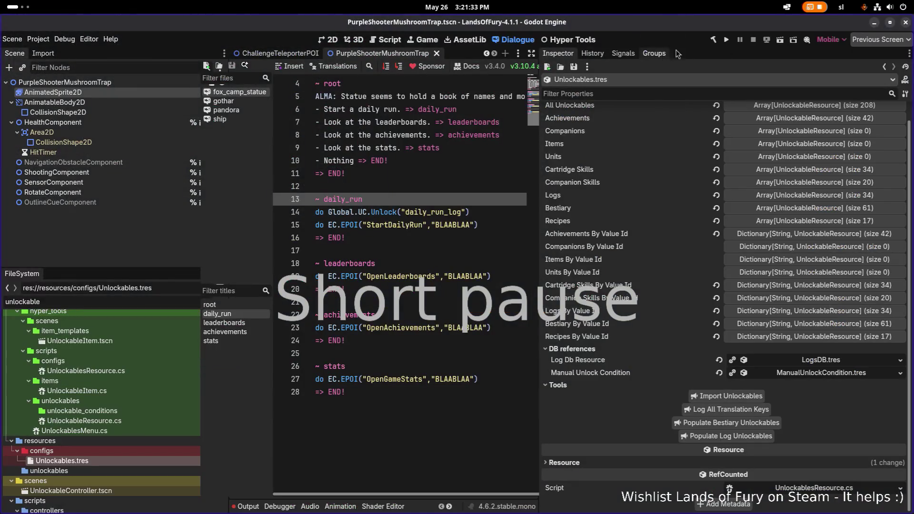
# Filter the FileSystem for 'logs' and open LogsDB.tres.
pyautogui.scroll(-2, 102, 376)
pyautogui.hotkey('ctrl', 'a')
pyautogui.write('logd')
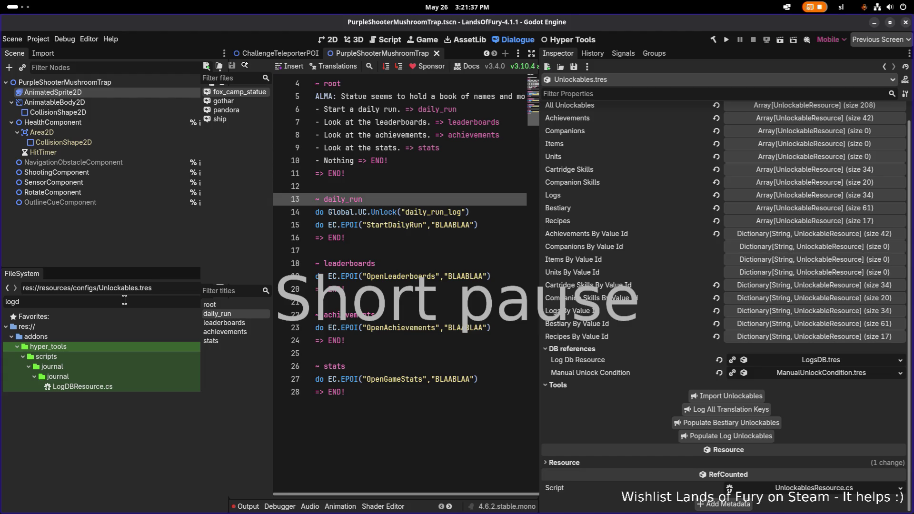
pyautogui.press('BackSpace')
pyautogui.write('s')
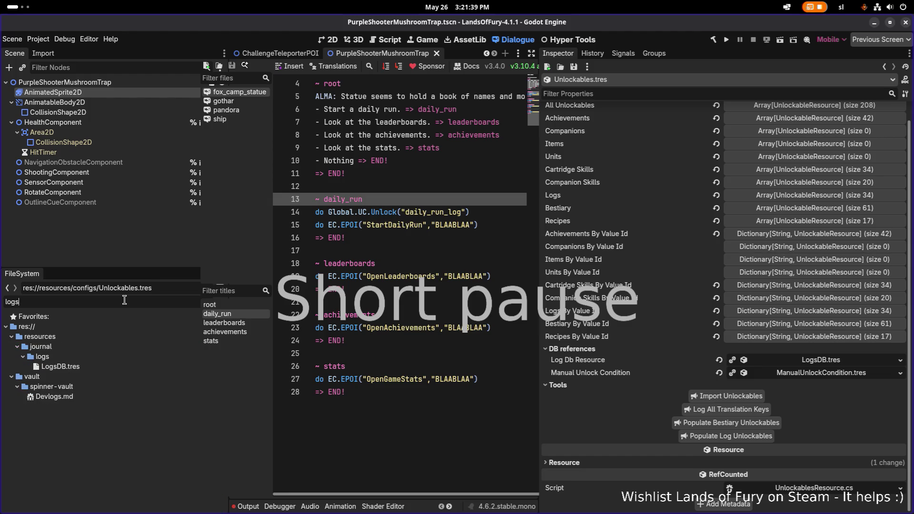
pyautogui.click(98, 365)
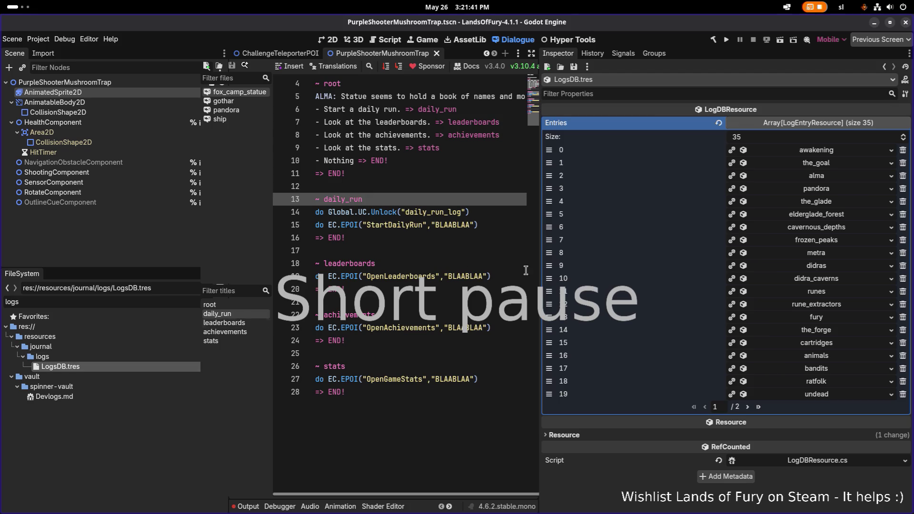
# Append entry 35 to LogsDB as a New LogEntryResource.
pyautogui.click(749, 407)
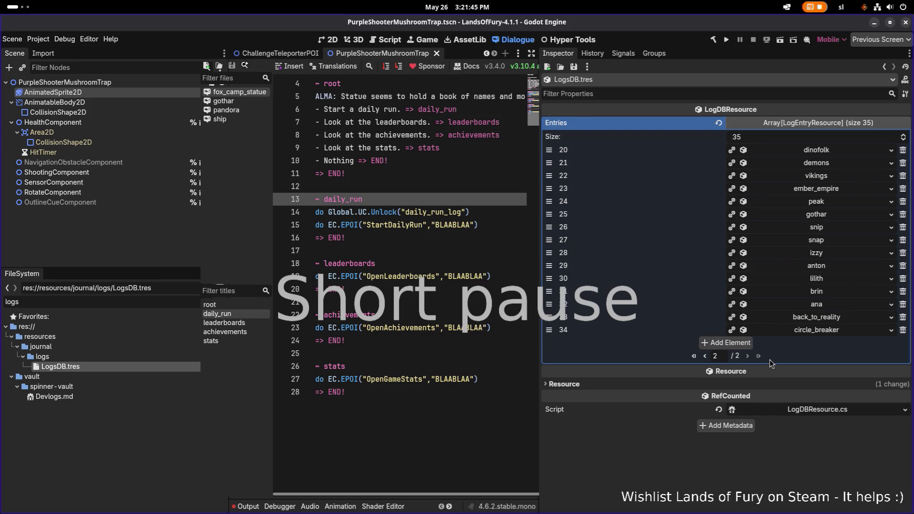
pyautogui.click(736, 343)
pyautogui.click(891, 343)
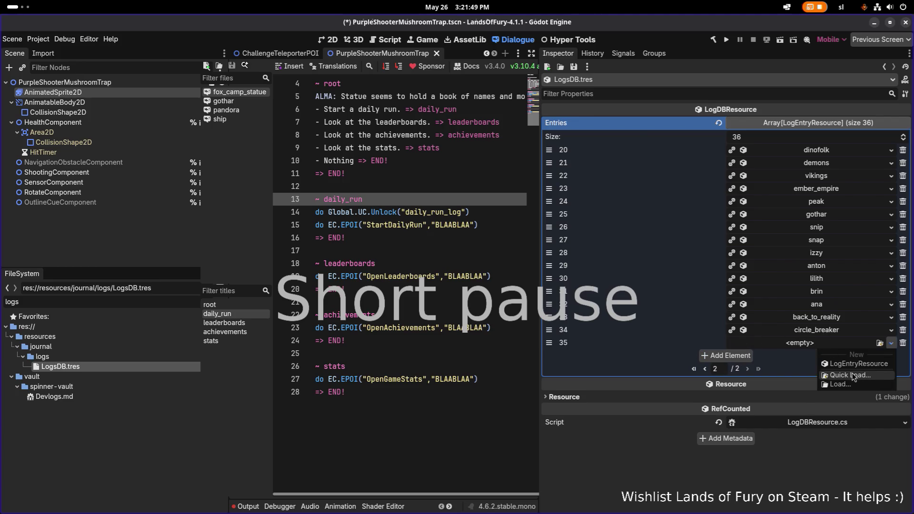
pyautogui.click(852, 375)
pyautogui.press('Escape')
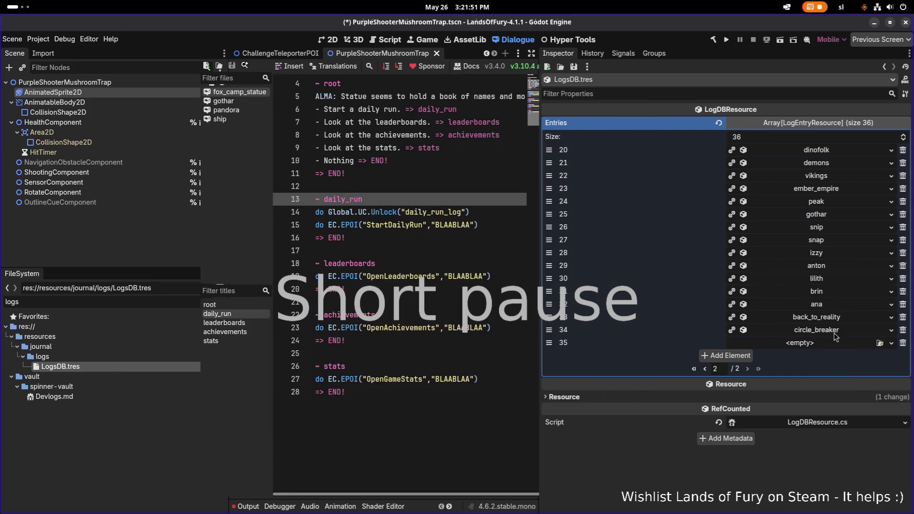
pyautogui.click(821, 343)
pyautogui.click(849, 364)
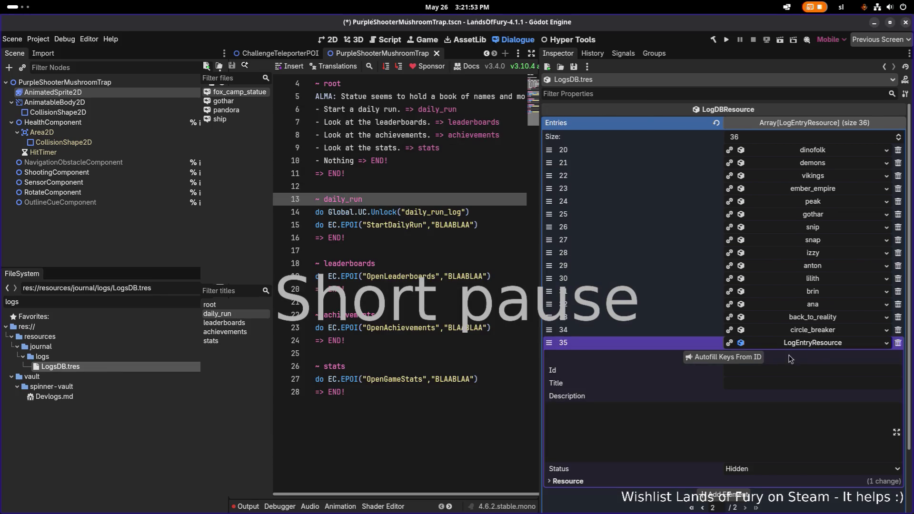
# Set the new entry's Id to daily_run and autofill its title and description keys.
pyautogui.click(633, 370)
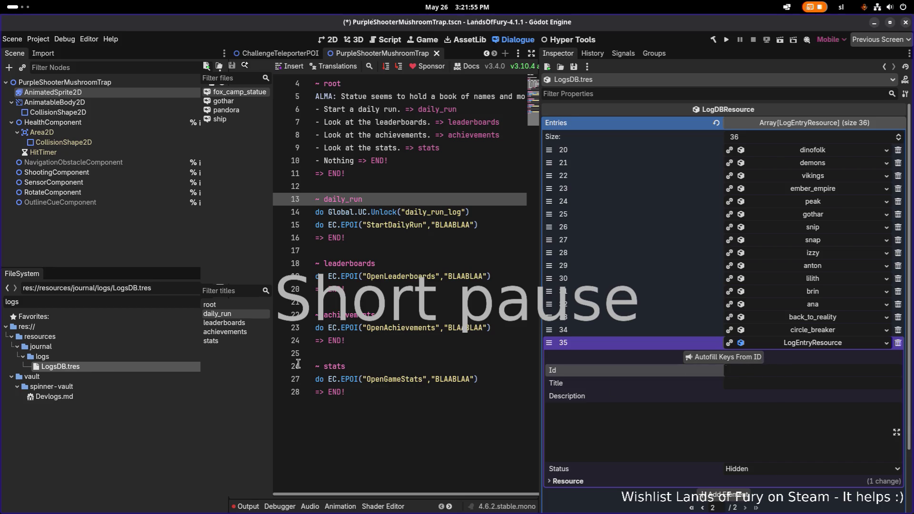
pyautogui.press('BackSpace')
pyautogui.press('BackSpace')
pyautogui.press('BackSpace')
pyautogui.write('daily')
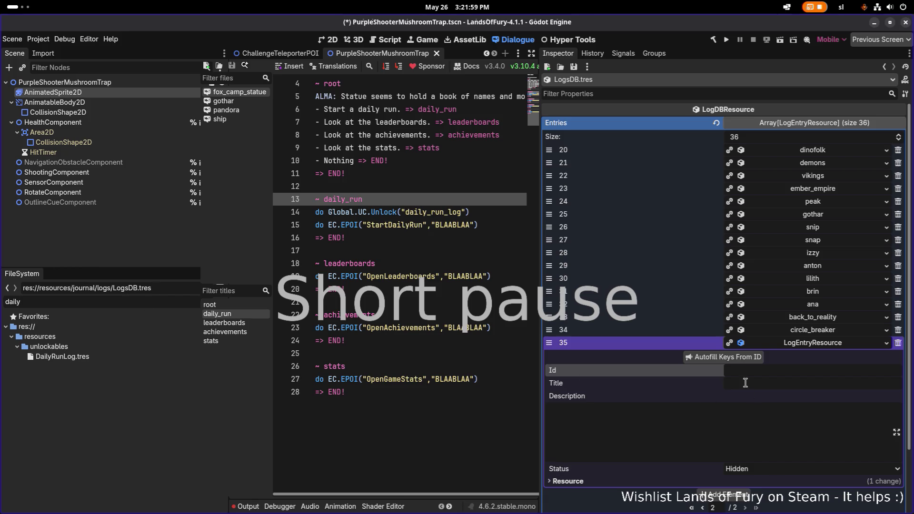
pyautogui.click(813, 330)
pyautogui.click(817, 333)
pyautogui.write('daily_run')
pyautogui.click(749, 357)
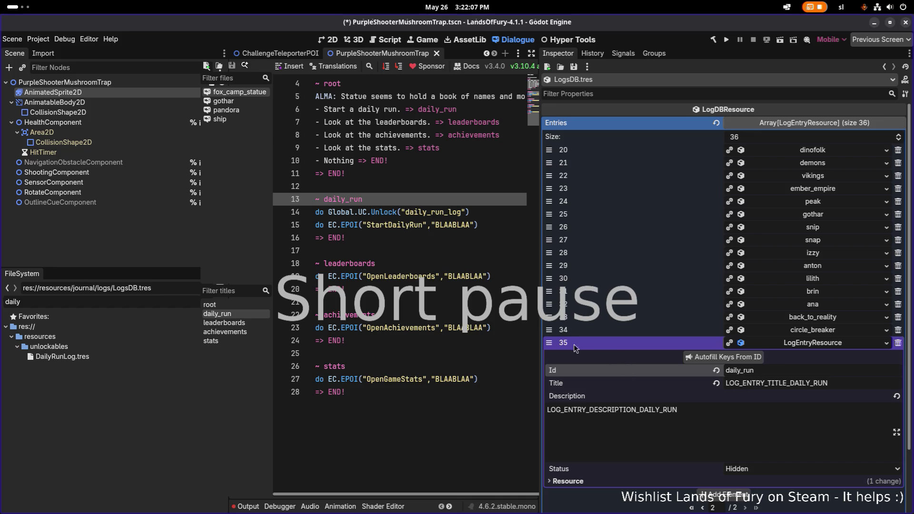
pyautogui.click(812, 344)
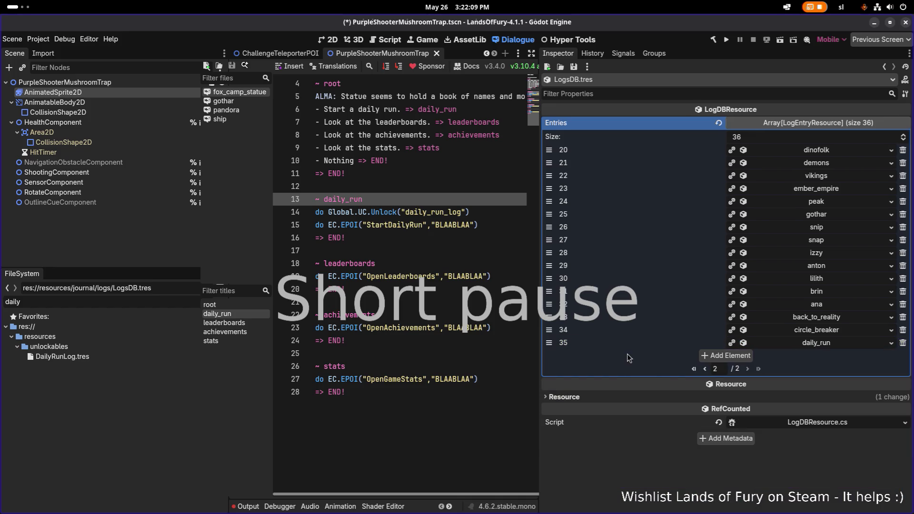
# Move daily_run up to sit after ana and save LogsDB.
pyautogui.moveTo(549, 343)
pyautogui.mouseDown()
pyautogui.moveTo(549, 304)
pyautogui.moveTo(556, 318)
pyautogui.mouseUp()
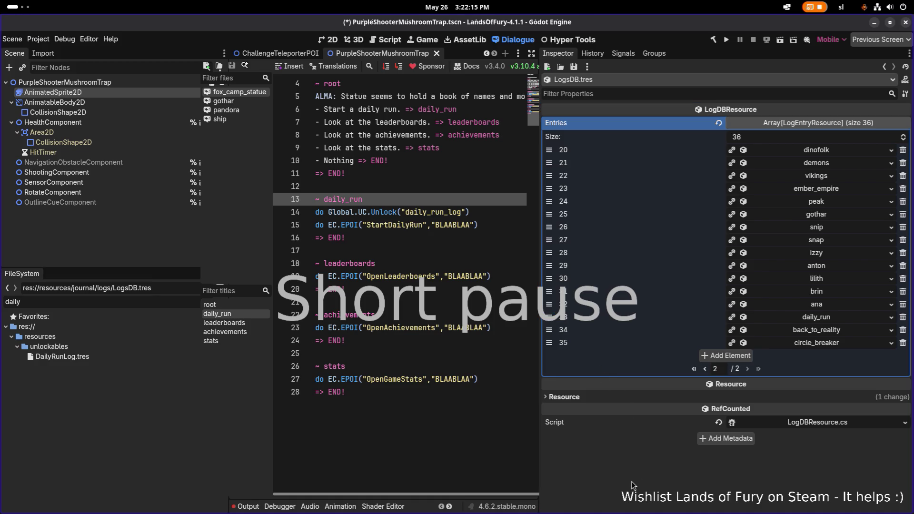
pyautogui.hotkey('ctrl', 's')
pyautogui.click(574, 67)
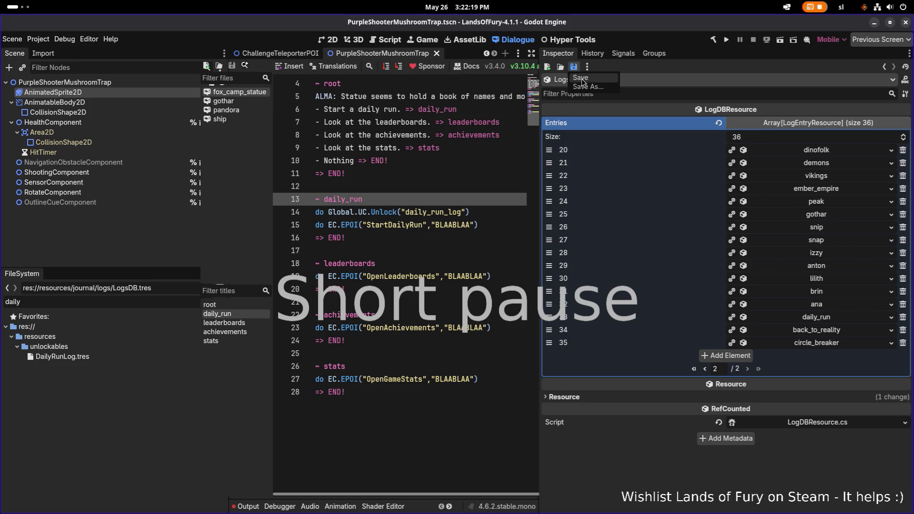
pyautogui.click(583, 79)
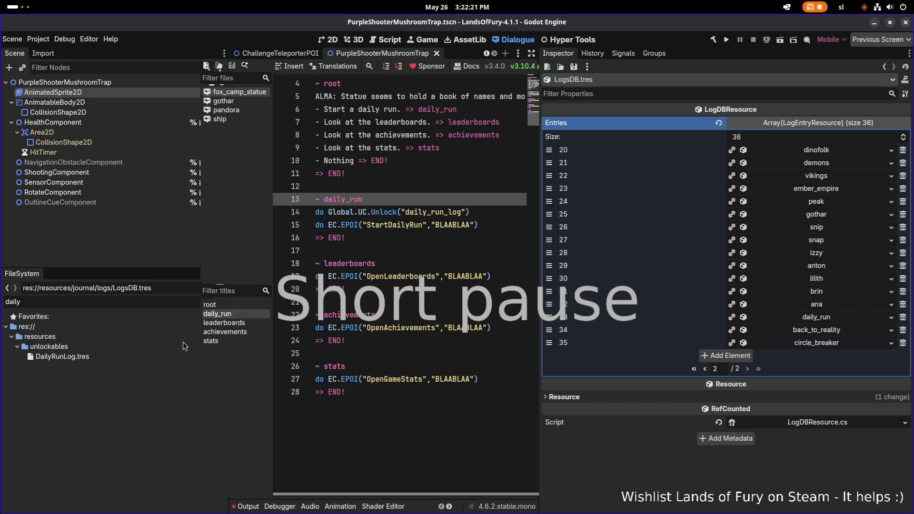
# Expand the daily_run entry and copy its title key.
pyautogui.click(804, 344)
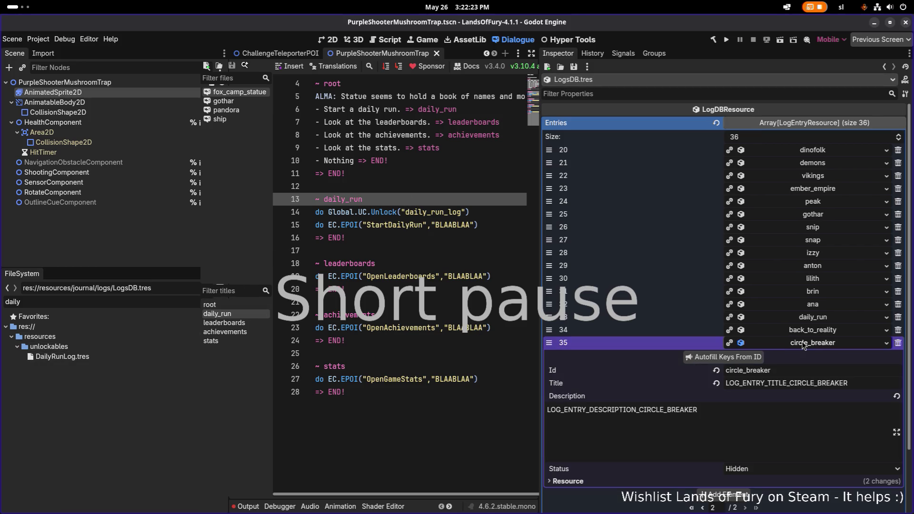
pyautogui.click(831, 318)
pyautogui.doubleClick(846, 358)
pyautogui.hotkey('ctrl', 'c')
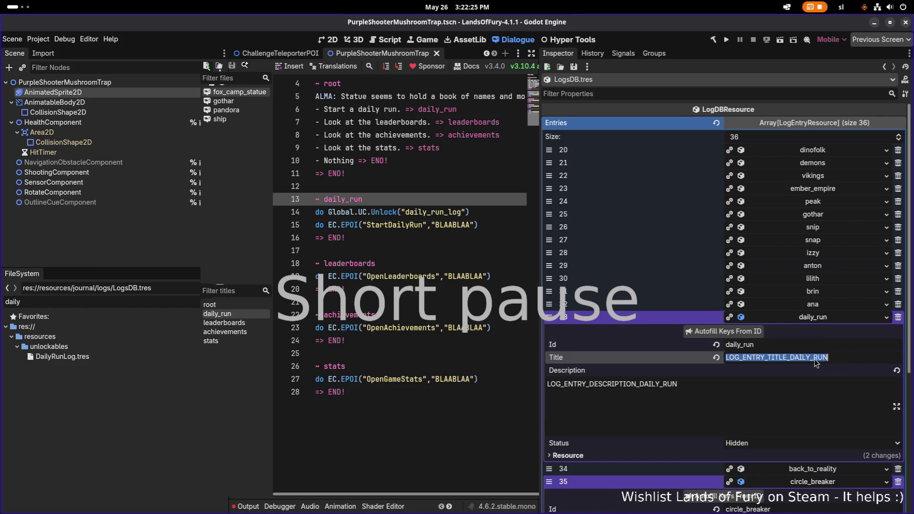
pyautogui.hotkey('alt', 'Tab')
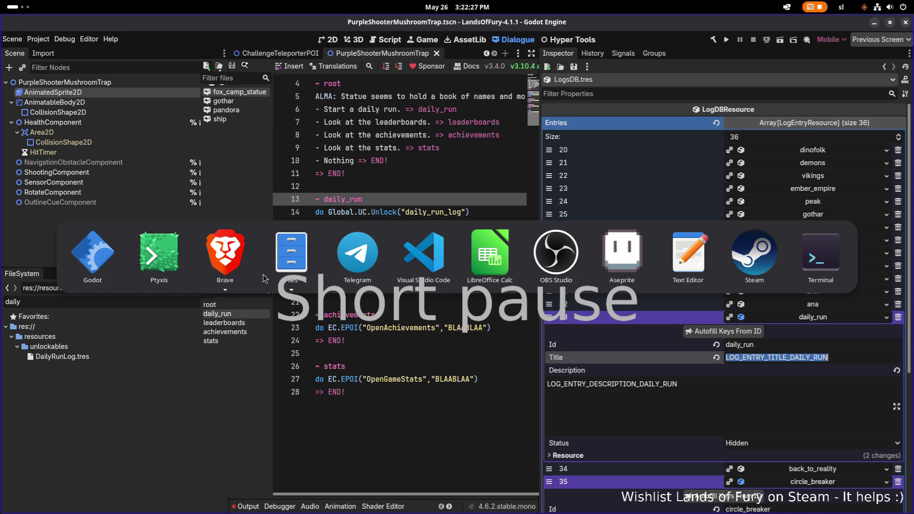
# In Calc, search Translations.csv for the existing LOG_ENTRY title keys.
pyautogui.click(493, 252)
pyautogui.hotkey('ctrl', 'v')
pyautogui.press('Return')
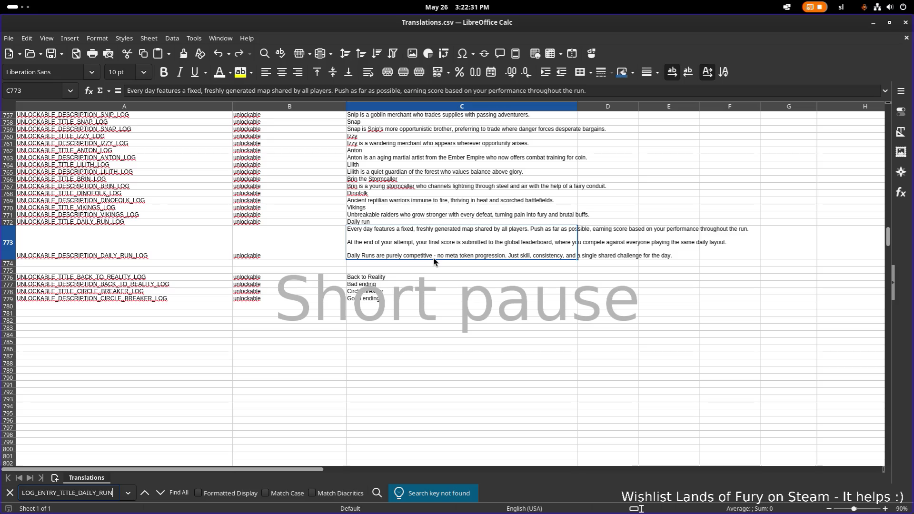
pyautogui.scroll(4, 433, 258)
pyautogui.moveTo(77, 493); pyautogui.dragTo(121, 490)
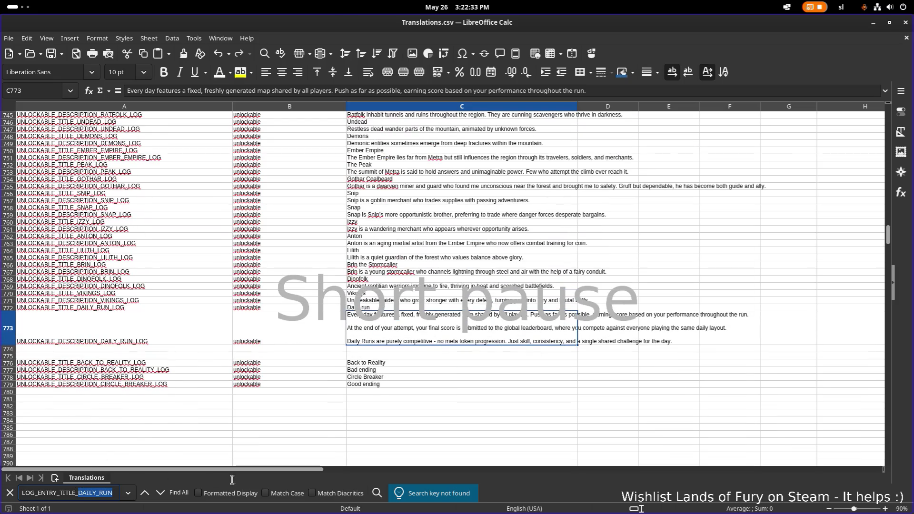
pyautogui.press('BackSpace')
pyautogui.press('BackSpace')
pyautogui.press('Return')
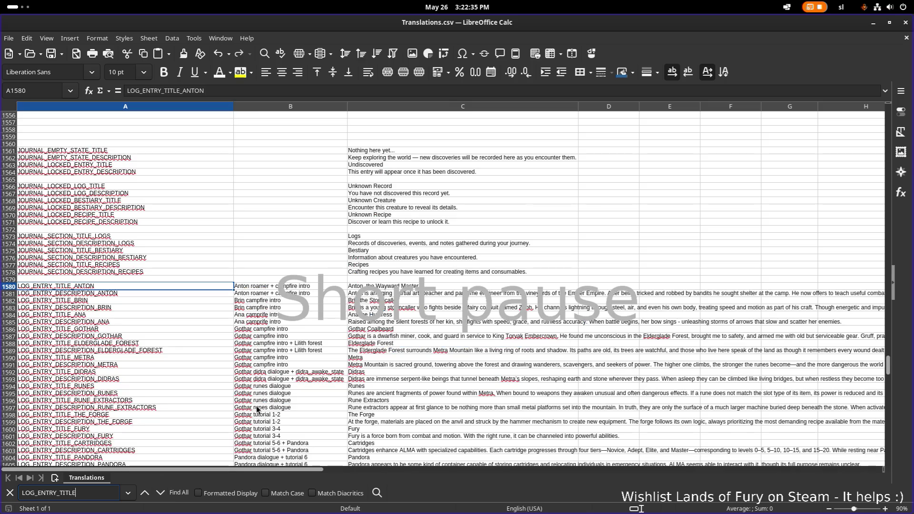
pyautogui.scroll(-15, 257, 409)
# Enter LOG_ENTRY_TITLE_DAILY_RUN in A1644 and LOG_ENTRY_DESCRIPTION_DAILY_RUN in A1645.
pyautogui.click(104, 424)
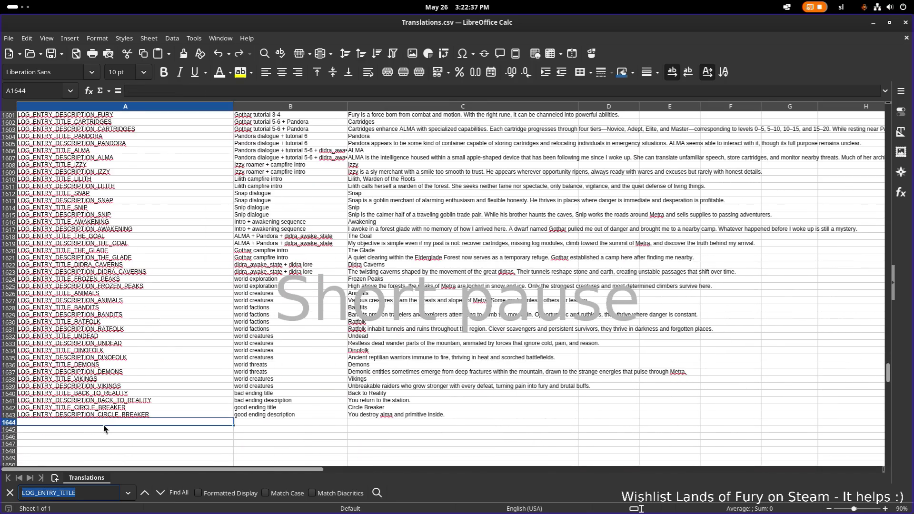
pyautogui.hotkey('ctrl', 'v')
pyautogui.click(139, 430)
pyautogui.hotkey('ctrl', 'v')
pyautogui.doubleClick(63, 428)
pyautogui.write('DESCRIPTION')
pyautogui.press('Return')
# Find the existing Daily_run unlockable rows and copy the daily run description.
pyautogui.click(149, 413)
pyautogui.hotkey('ctrl', 'f')
pyautogui.write('Daily')
pyautogui.press('Return')
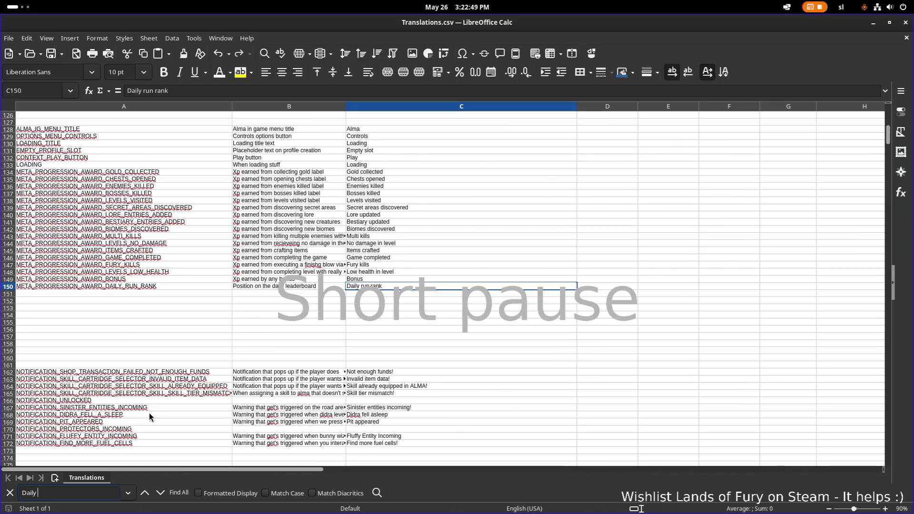
pyautogui.write('_run')
pyautogui.press('Return')
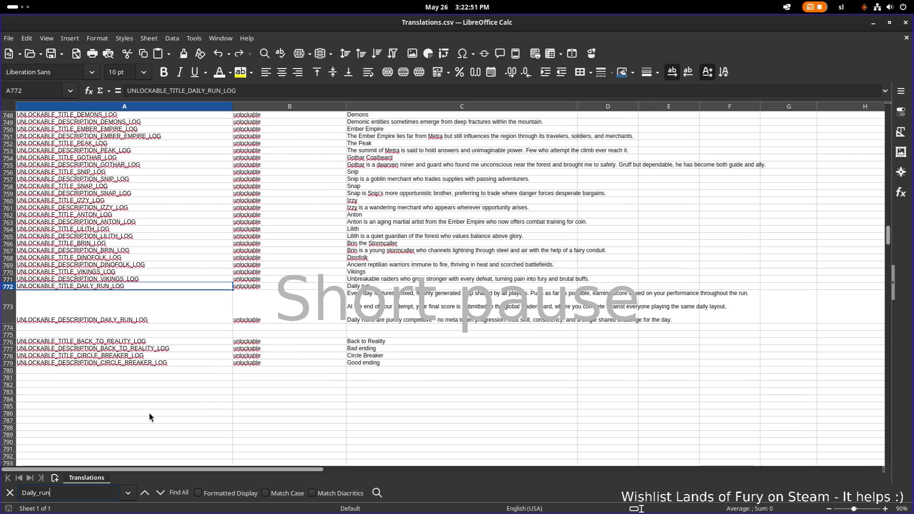
pyautogui.click(436, 287)
pyautogui.click(434, 301)
pyautogui.click(116, 324)
pyautogui.press('Right')
pyautogui.press('Right')
pyautogui.hotkey('ctrl', 'c')
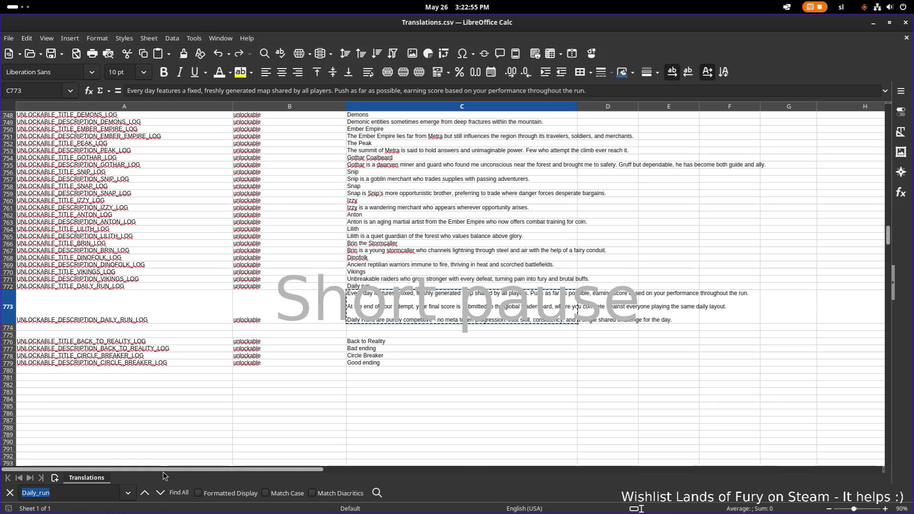
# Paste the daily run description into C1645.
pyautogui.click(160, 493)
pyautogui.click(348, 294)
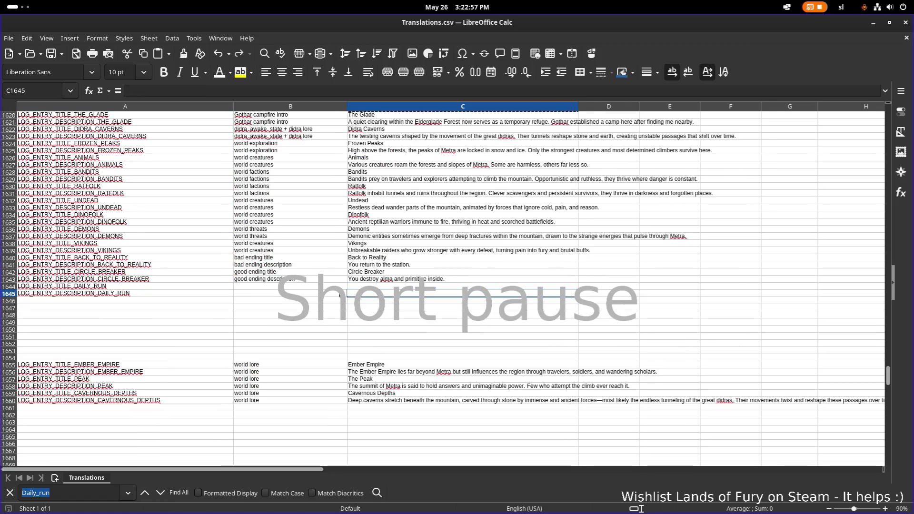
pyautogui.hotkey('ctrl', 'v')
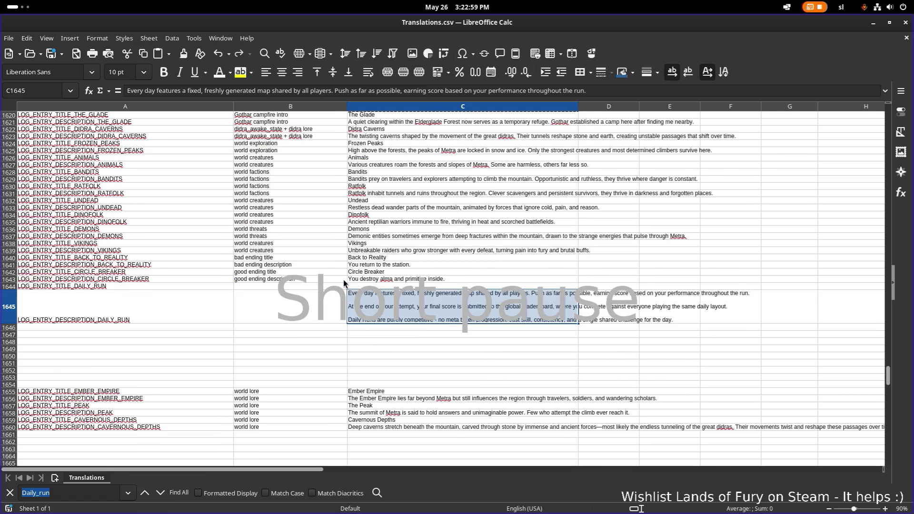
pyautogui.press('Up')
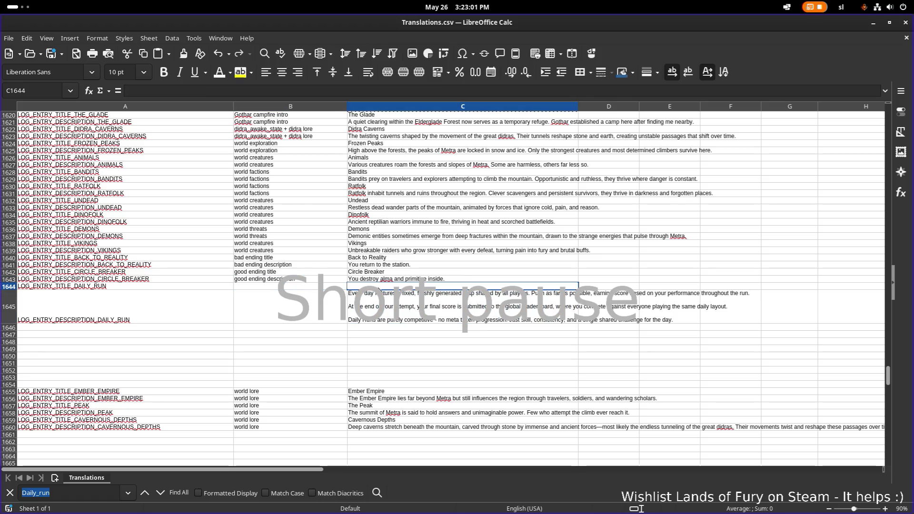
# Enter 'Daily run' in C1644 and label B1644 'daily run title'.
pyautogui.write('Daily')
pyautogui.press('Return')
pyautogui.click(281, 278)
pyautogui.doubleClick(293, 285)
pyautogui.write('daily run t')
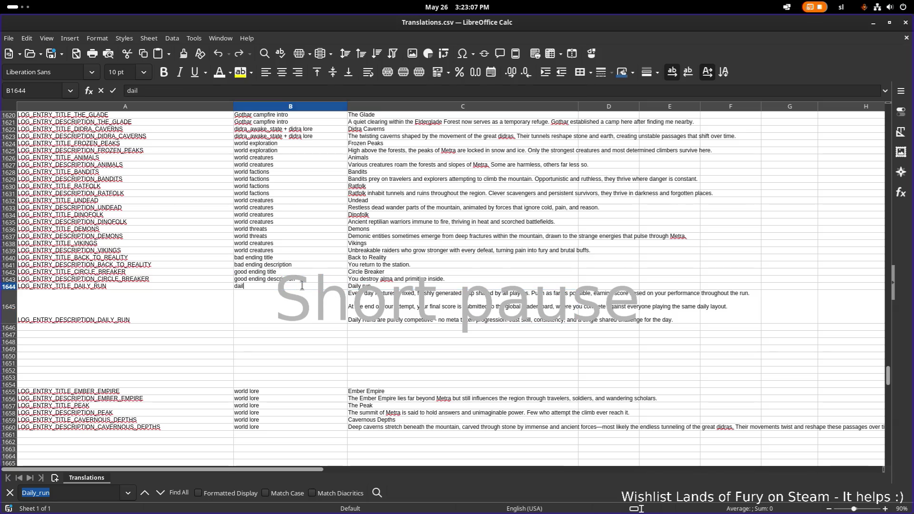
pyautogui.write('itle')
pyautogui.press('Return')
# Label B1645 'daily run description'.
pyautogui.write('daily')
pyautogui.press('Tab')
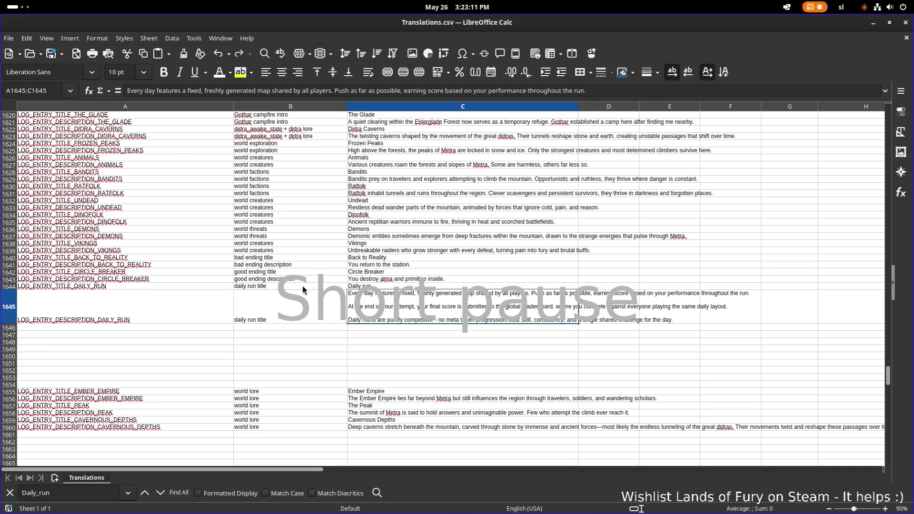
pyautogui.hotkey('shift', 'Home')
pyautogui.click(294, 306)
pyautogui.write('daily run de')
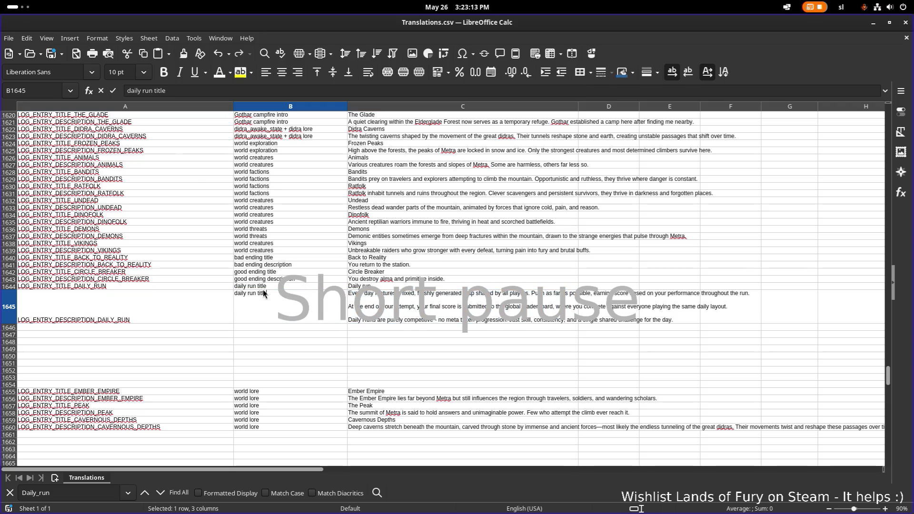
pyautogui.write('scription')
pyautogui.press('Return')
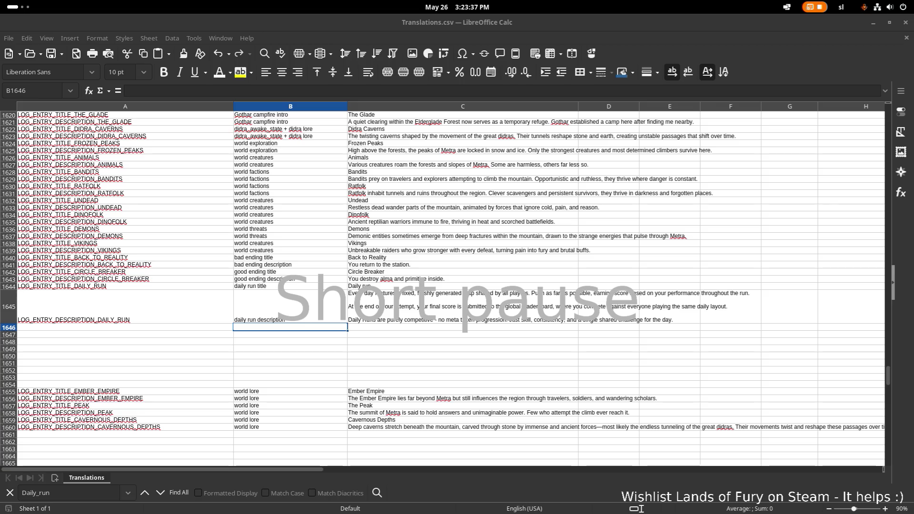
pyautogui.click(401, 303)
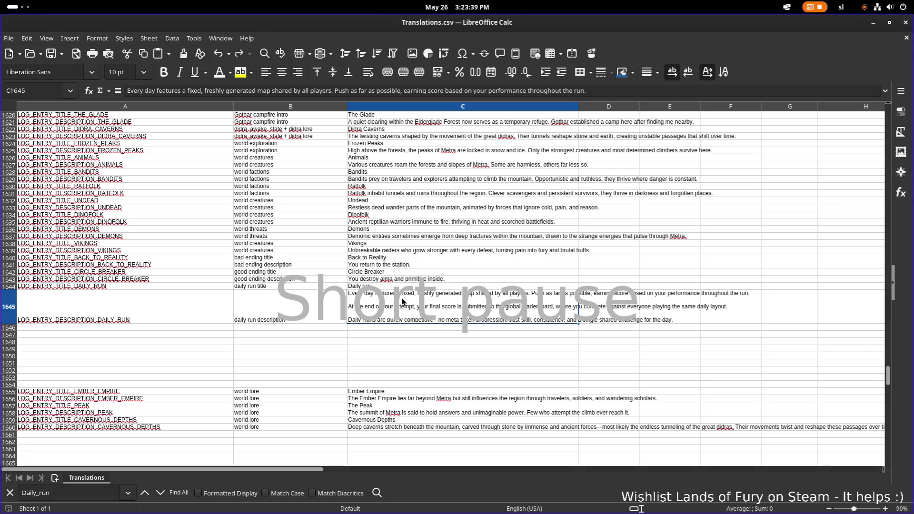
pyautogui.hotkey('alt', 'Tab')
pyautogui.hotkey('alt', 'Tab')
pyautogui.hotkey('alt', 'Tab')
pyautogui.hotkey('alt', 'Tab')
pyautogui.hotkey('alt', 'Tab')
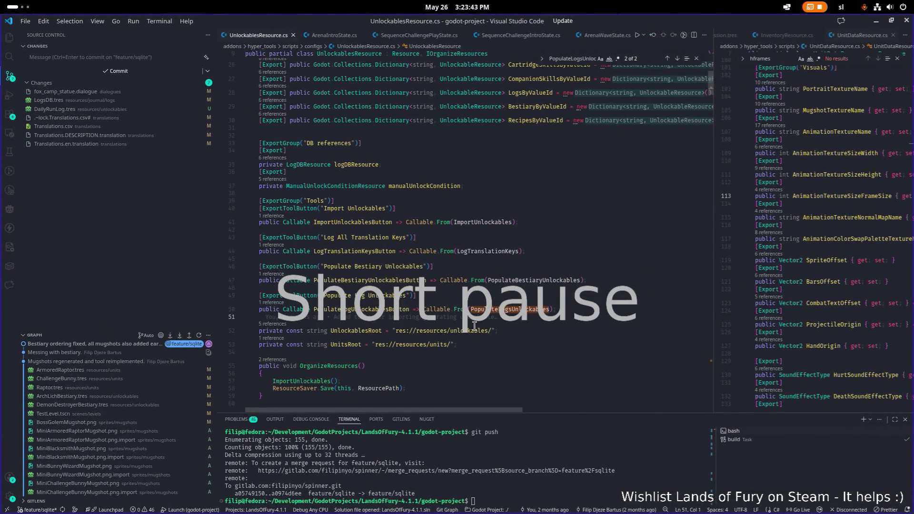
# Back in Godot, collapse the daily_run and circle_breaker entries, save, and widen the script area.
pyautogui.click(573, 222)
pyautogui.click(876, 21)
pyautogui.hotkey('alt', 'Tab')
pyautogui.click(217, 265)
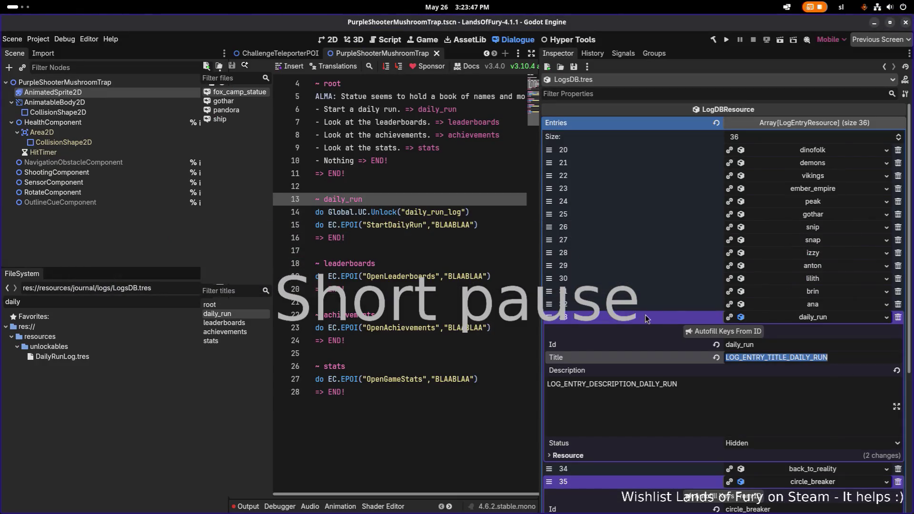
pyautogui.click(813, 317)
pyautogui.click(817, 344)
pyautogui.hotkey('ctrl', 's')
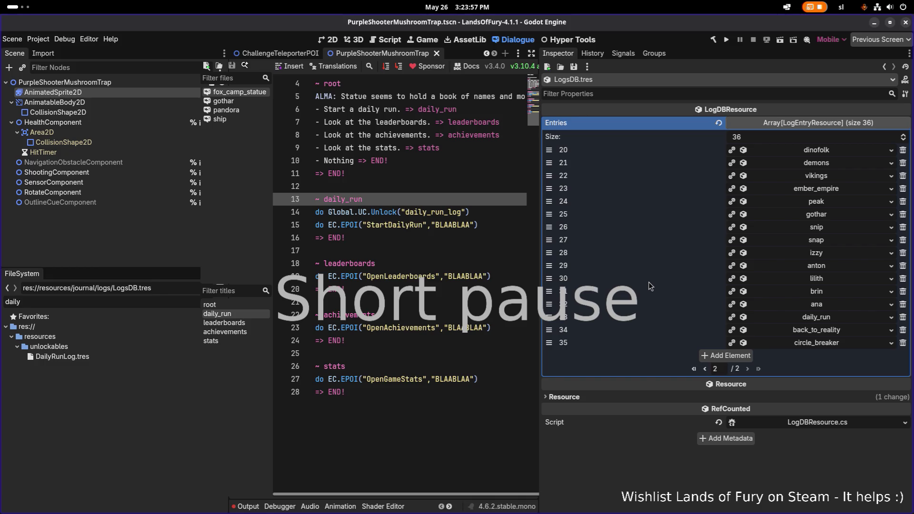
pyautogui.moveTo(538, 262)
pyautogui.mouseDown()
pyautogui.moveTo(676, 259)
pyautogui.moveTo(476, 260)
pyautogui.moveTo(623, 259)
pyautogui.moveTo(606, 262)
pyautogui.mouseUp()
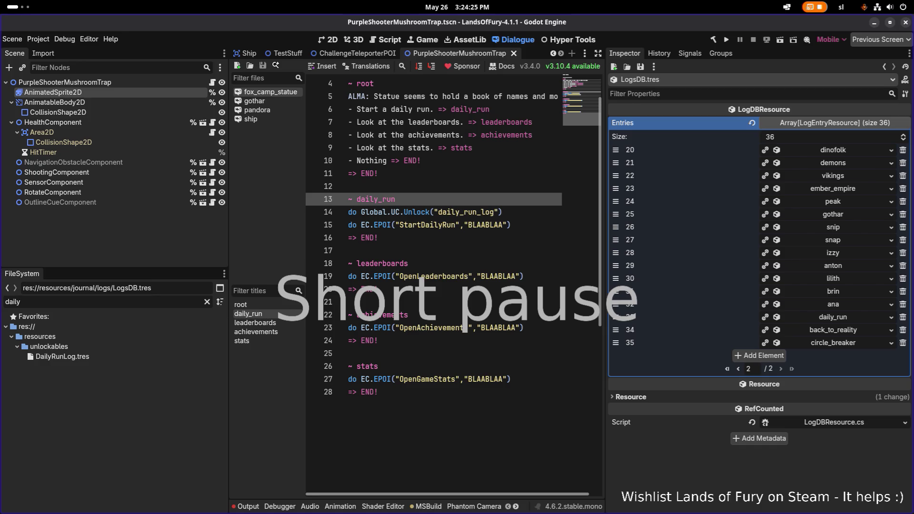
# Open the gothar dialogue, widen its text area, and search it for 'tutorial'.
pyautogui.click(286, 101)
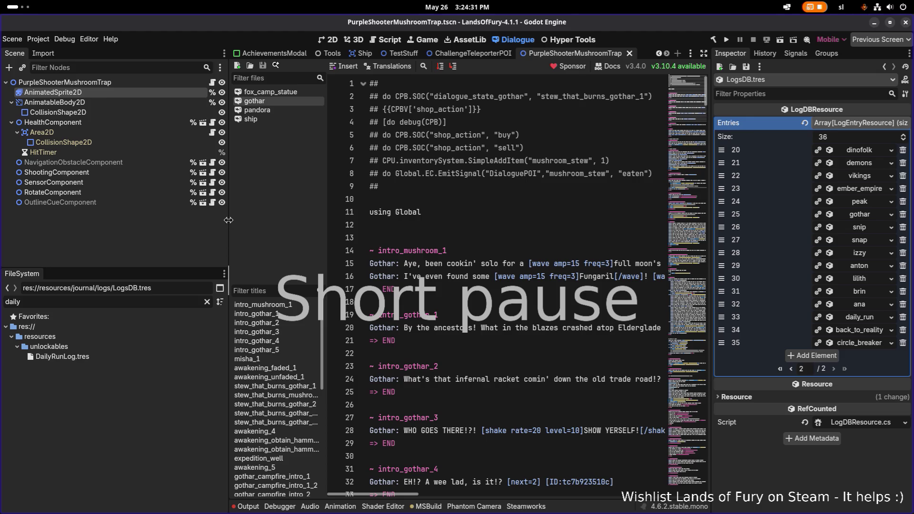
pyautogui.moveTo(229, 221); pyautogui.dragTo(171, 221)
pyautogui.click(483, 242)
pyautogui.hotkey('ctrl', 'f')
pyautogui.write('titop')
pyautogui.press('BackSpace')
pyautogui.press('BackSpace')
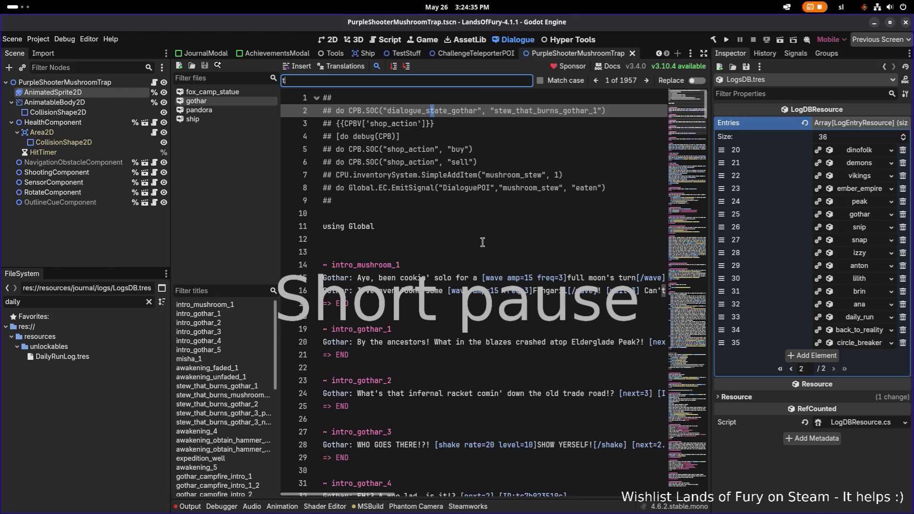
pyautogui.write('o')
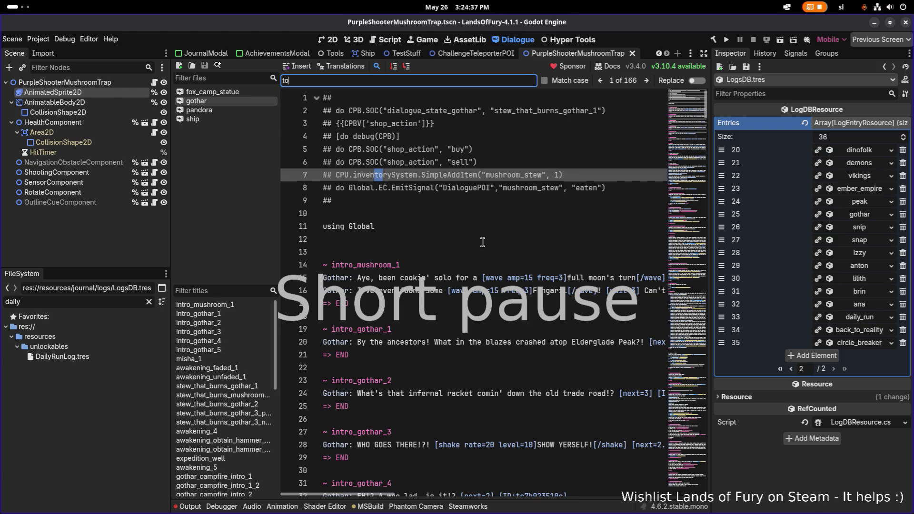
pyautogui.press('BackSpace')
pyautogui.write('utorial')
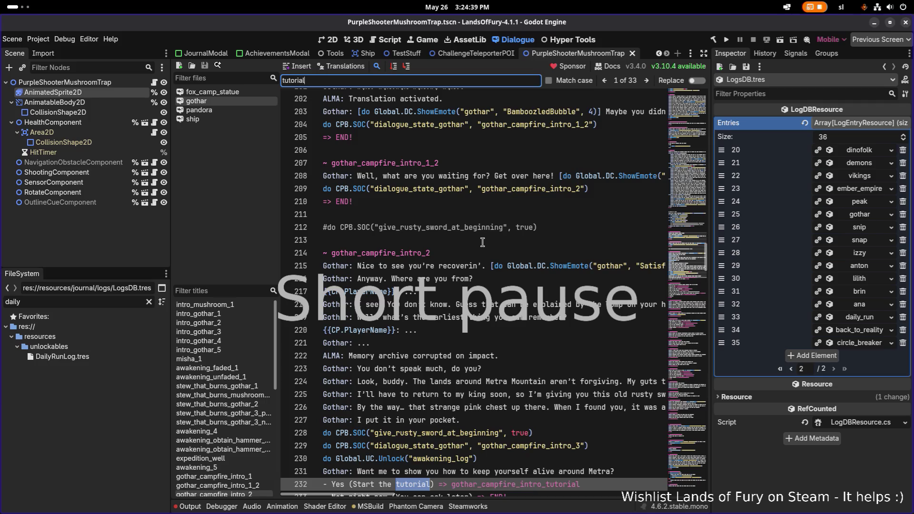
pyautogui.scroll(-2, 450, 274)
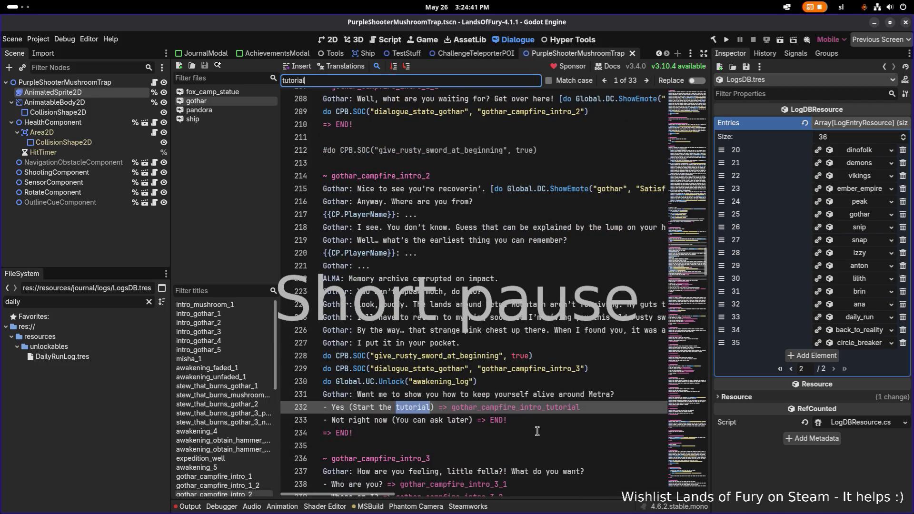
# Move the 'Not right now (You can ask later)' choice above 'Yes (Start the tutorial)' and save.
pyautogui.click(554, 422)
pyautogui.hotkey('shift', 'Home')
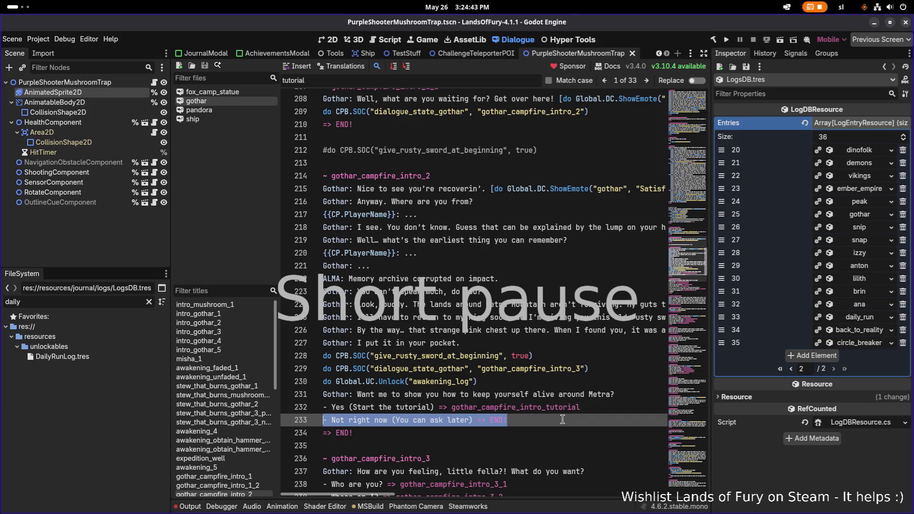
pyautogui.press('BackSpace')
pyautogui.press('BackSpace')
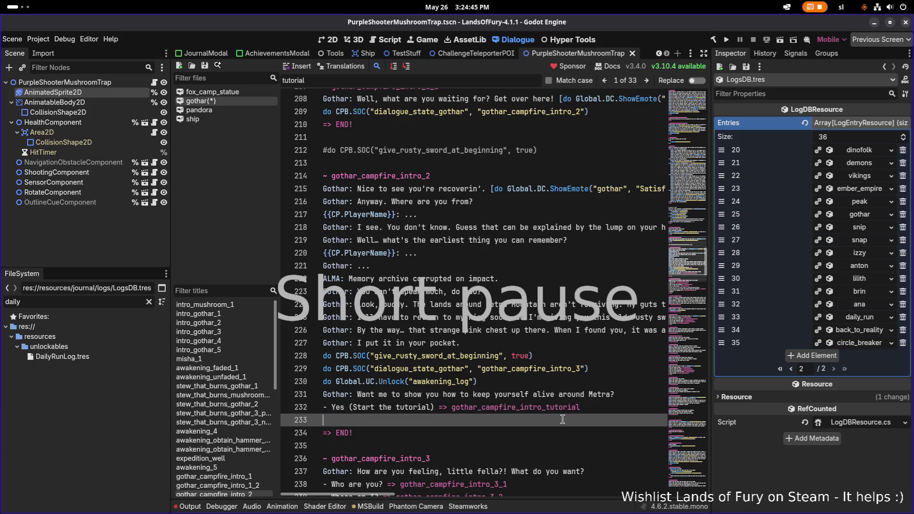
pyautogui.press('Up')
pyautogui.press('End')
pyautogui.press('Return')
pyautogui.hotkey('ctrl', 'v')
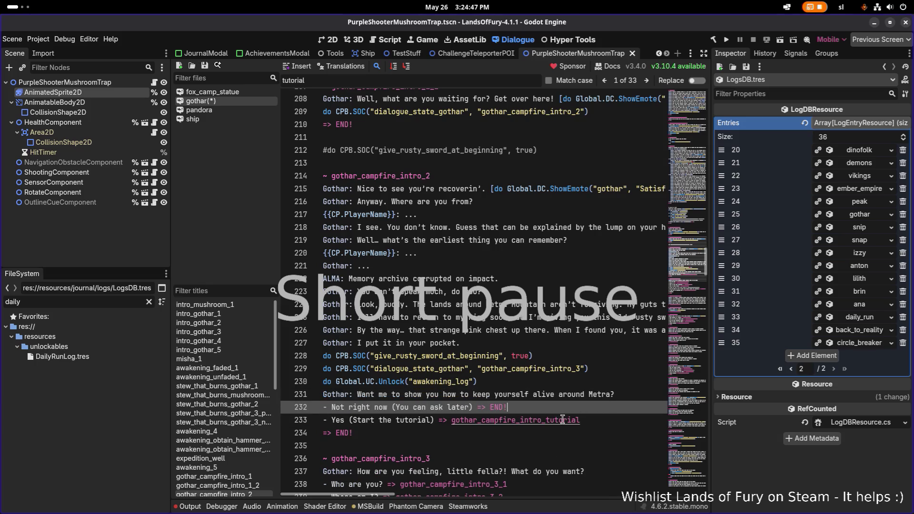
pyautogui.press('Down')
pyautogui.press('End')
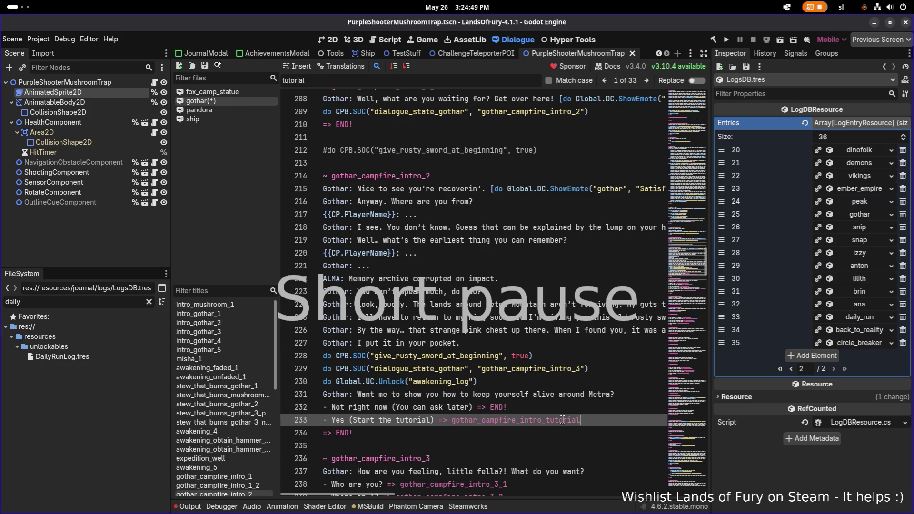
pyautogui.hotkey('ctrl', 's')
# Check the reordered choices and return to Gothar's question on line 231.
pyautogui.press('Up')
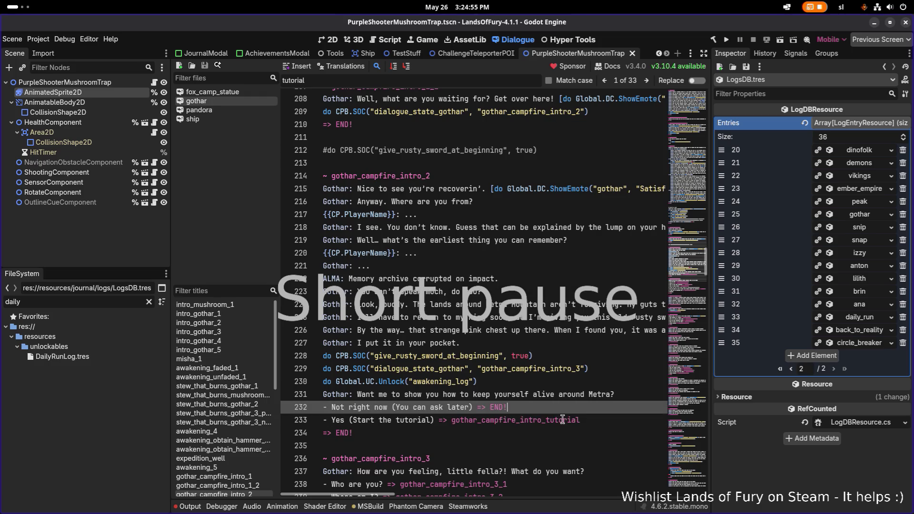
pyautogui.press('Down')
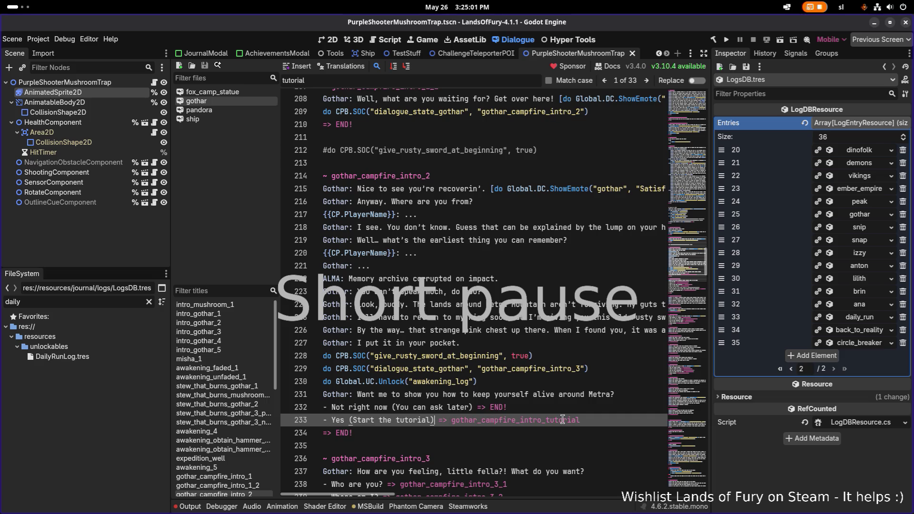
pyautogui.press('Up')
pyautogui.press('Up')
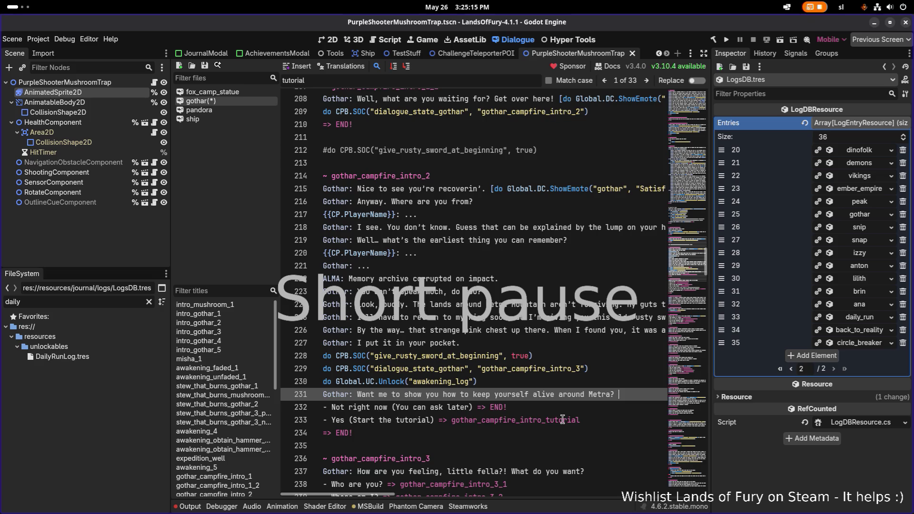
# Append 'Young fellas like you usually don't want to be preached a lot...' advice about wild strolls to line 231.
pyautogui.write('But')
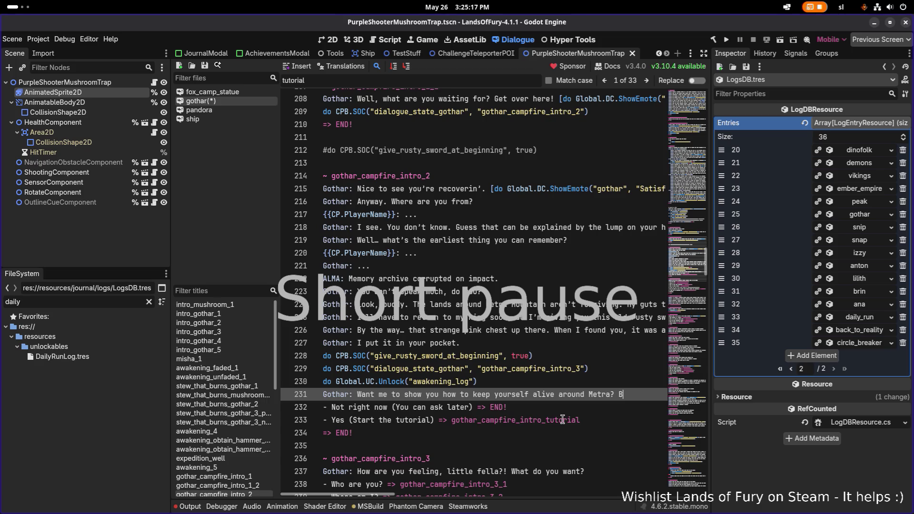
pyautogui.press('BackSpace')
pyautogui.press('BackSpace')
pyautogui.press('BackSpace')
pyautogui.write('Maybe ')
pyautogui.write('you could ')
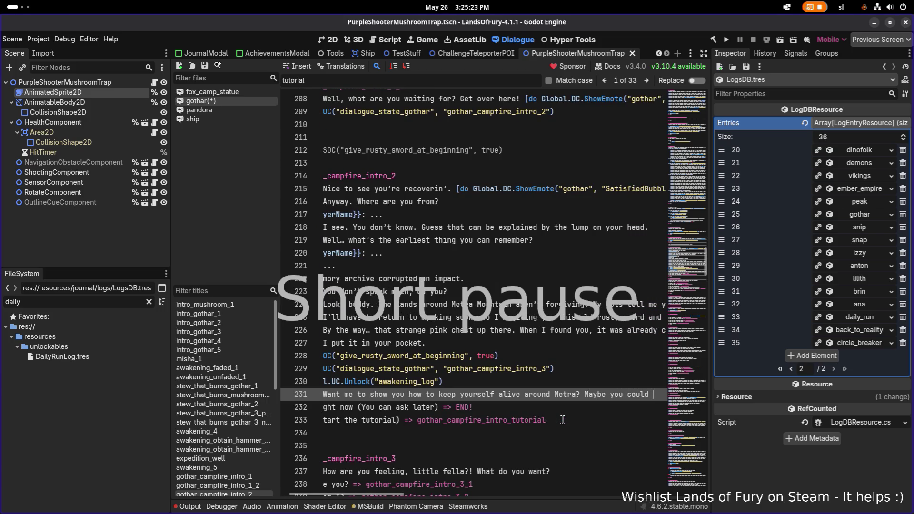
pyautogui.write('g')
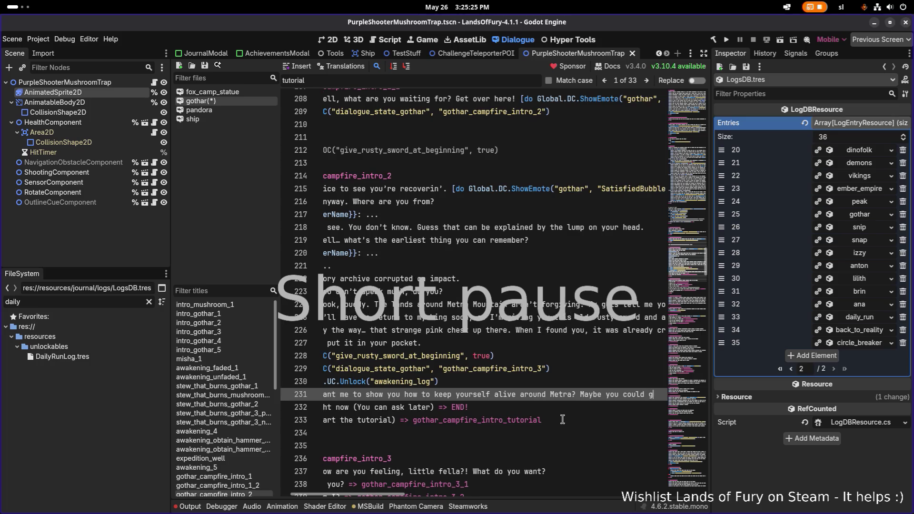
pyautogui.write('o try a couple of ')
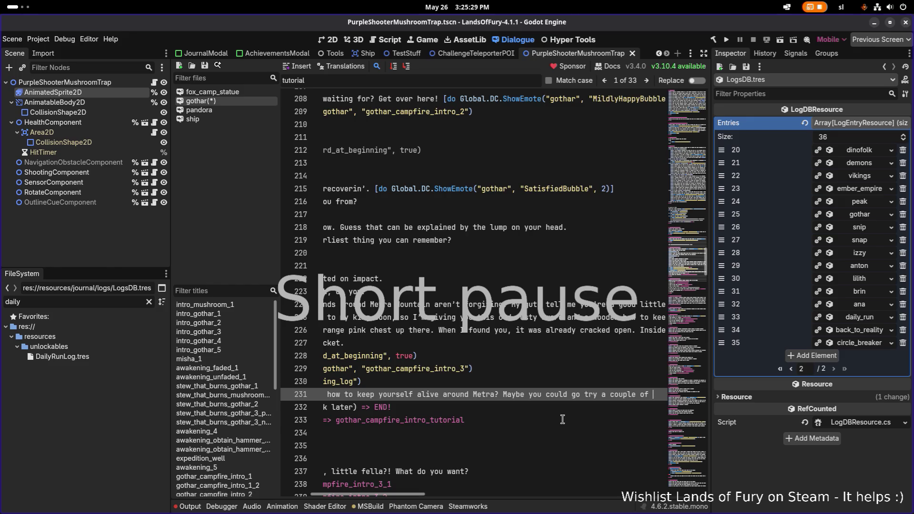
pyautogui.write('walks')
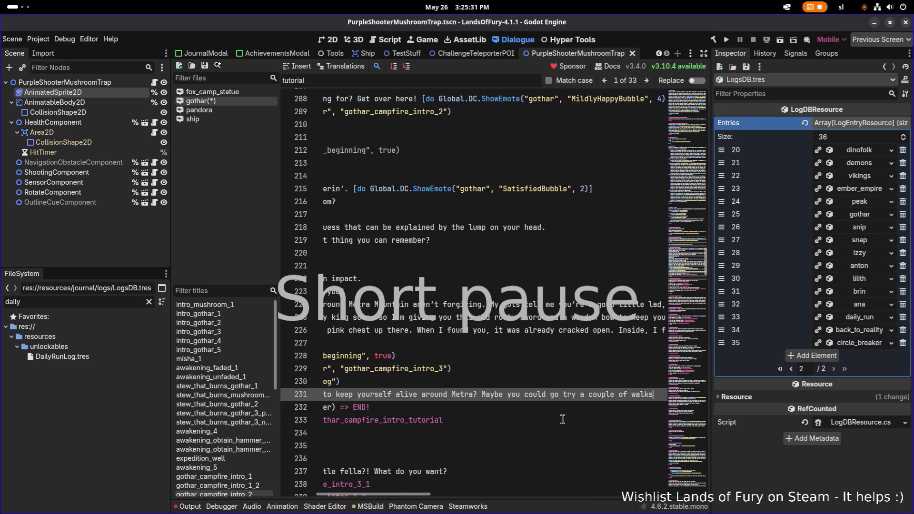
pyautogui.press('BackSpace')
pyautogui.press('BackSpace')
pyautogui.press('BackSpace')
pyautogui.press('BackSpace')
pyautogui.press('BackSpace')
pyautogui.press('BackSpace')
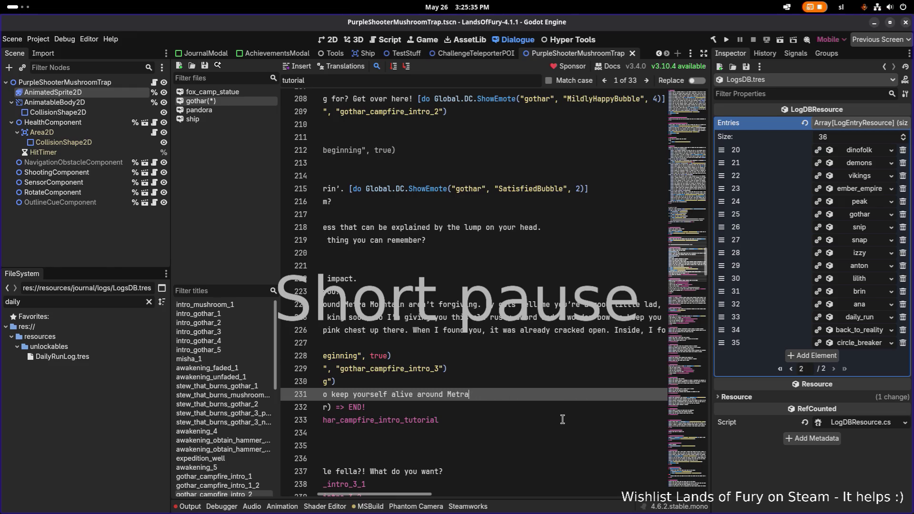
pyautogui.write('?')
pyautogui.hotkey('ctrl', 's')
pyautogui.hscroll(-5, 562, 419)
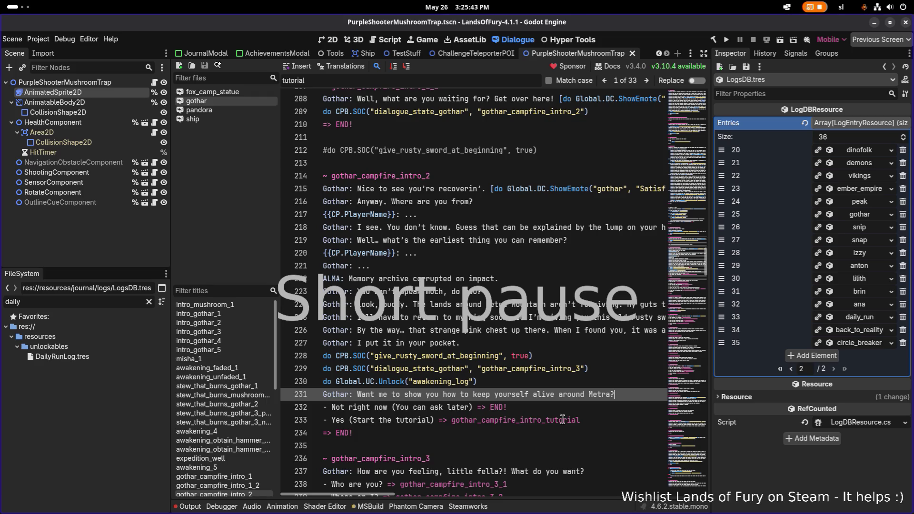
pyautogui.press('BackSpace')
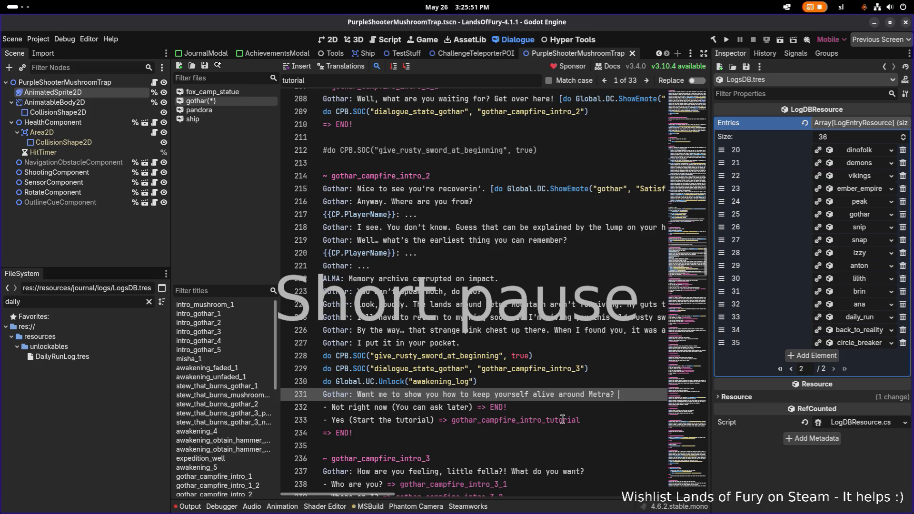
pyautogui.write('Young ')
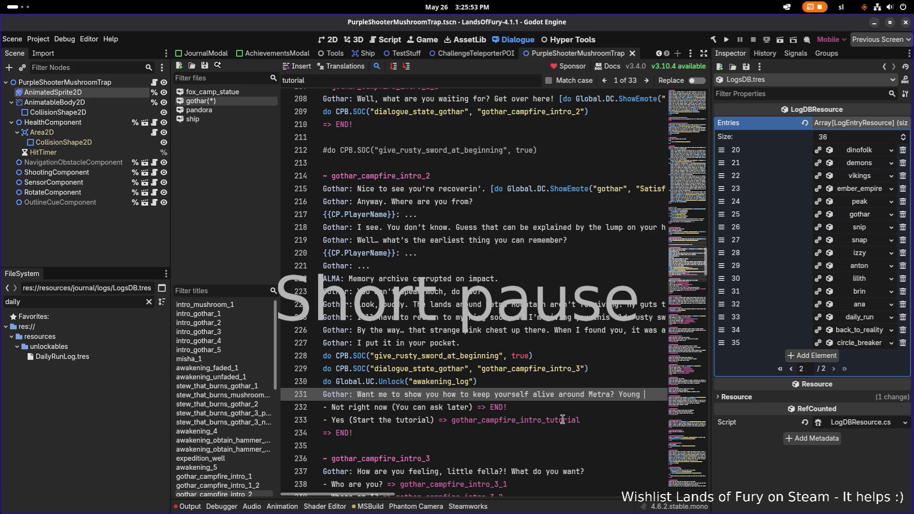
pyautogui.write('fellas like ')
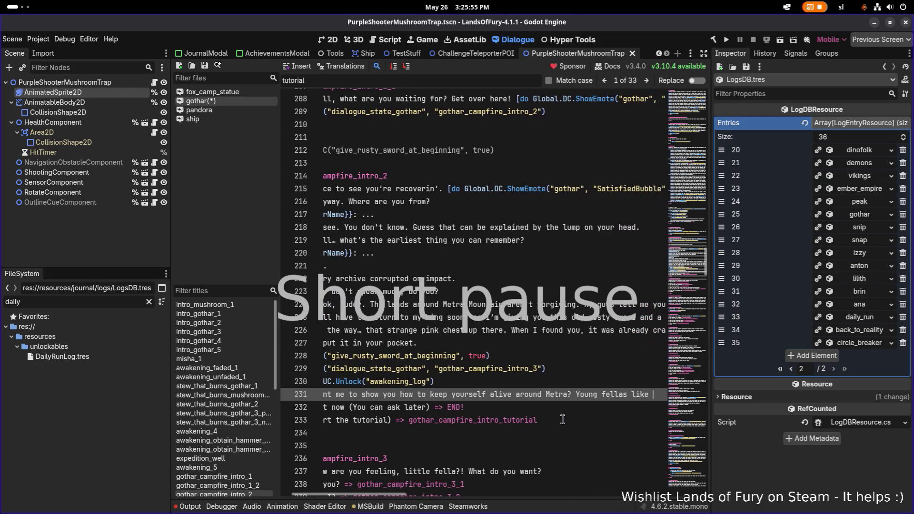
pyautogui.write(' you usua')
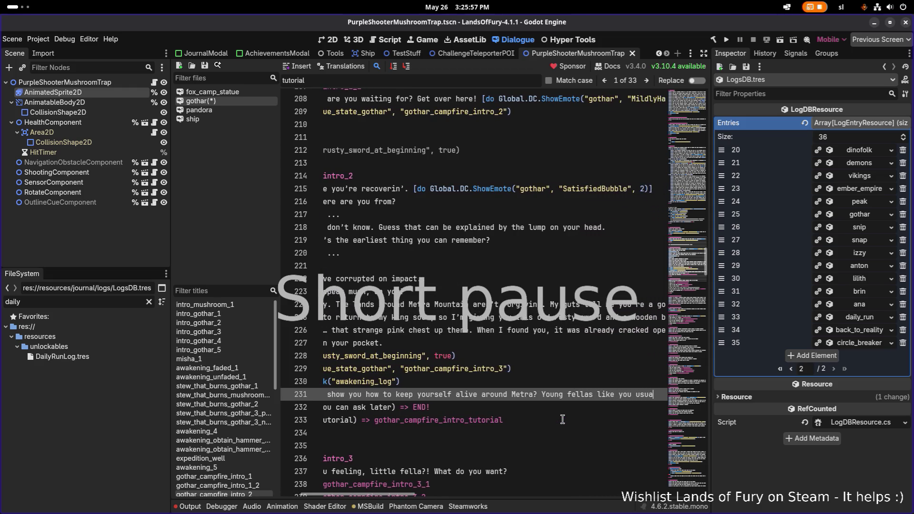
pyautogui.write("lly don't ")
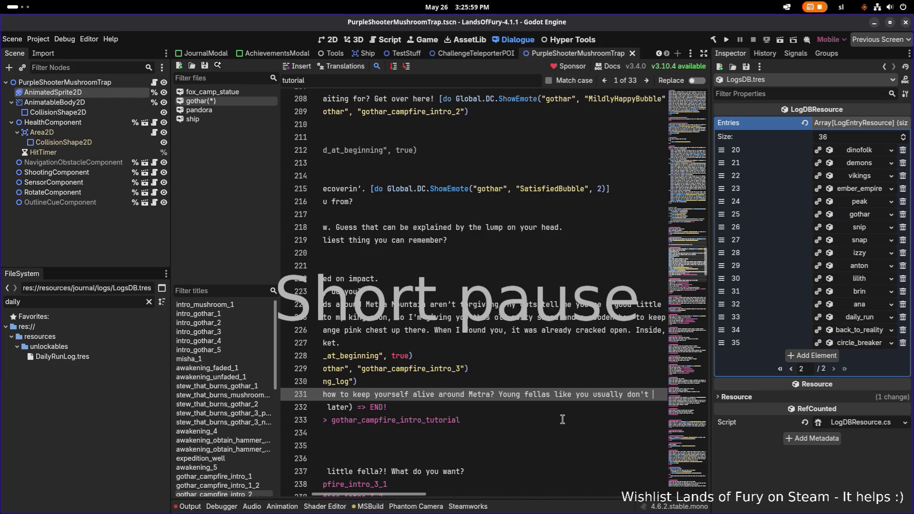
pyautogui.write('want to ')
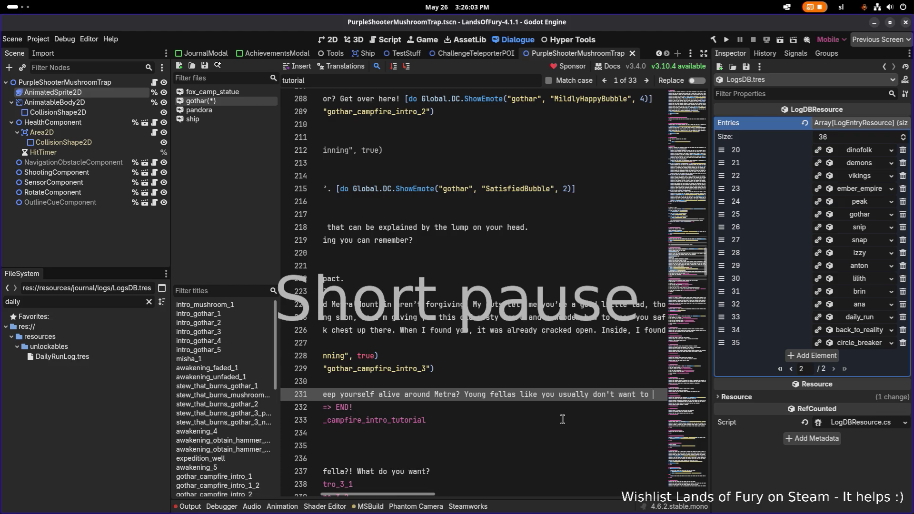
pyautogui.write('be ')
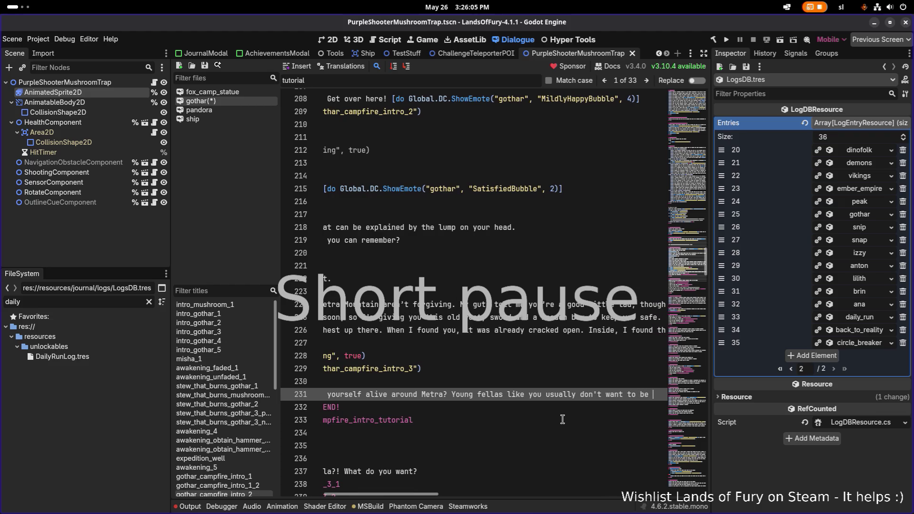
pyautogui.write('preached a lot... so may')
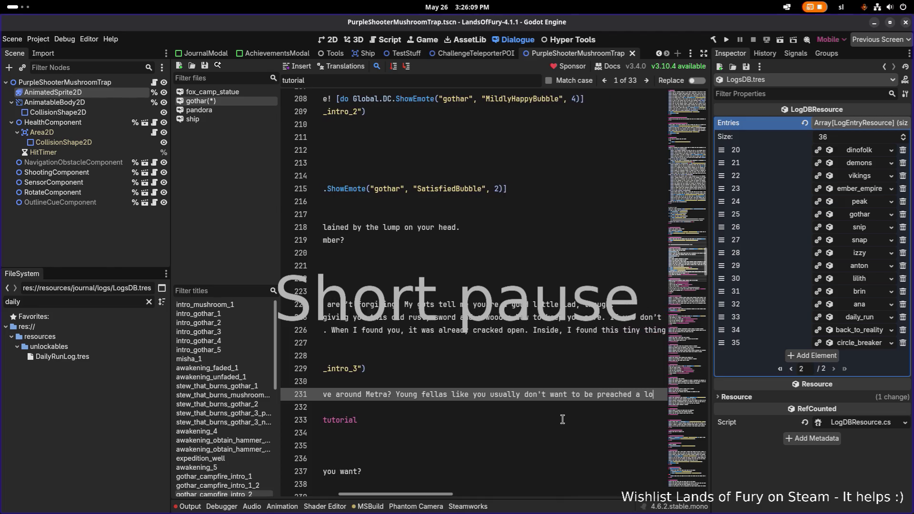
pyautogui.write('be you should ')
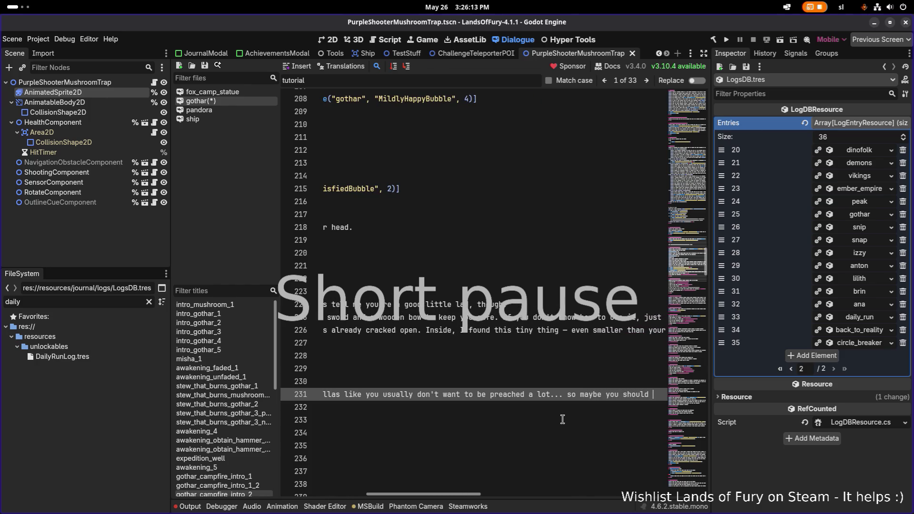
pyautogui.write('go take ')
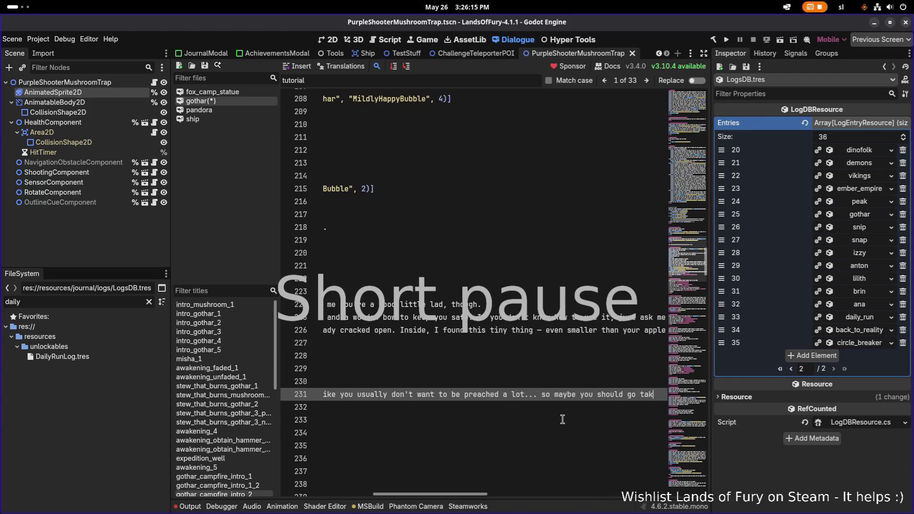
pyautogui.write('couple of strolls in the wild and when your missing couple of')
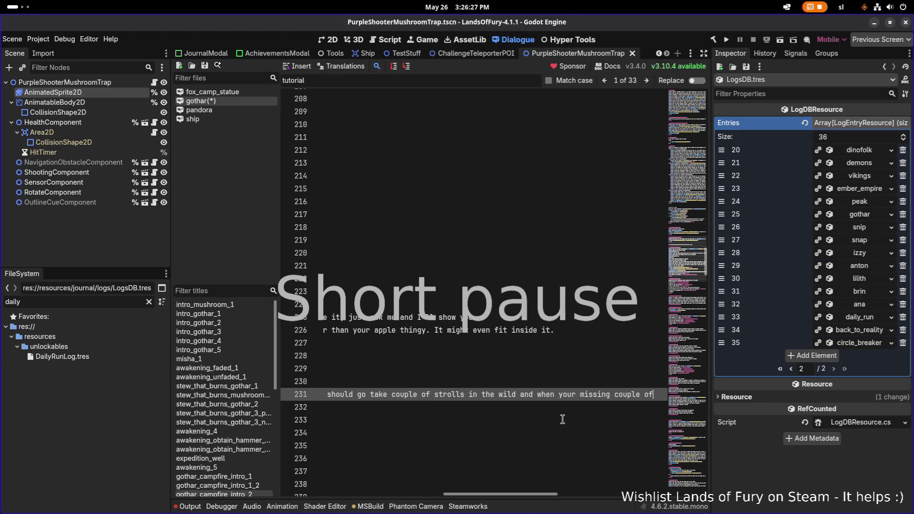
pyautogui.write(' tteh')
pyautogui.write('eethc')
pyautogui.write(', you')
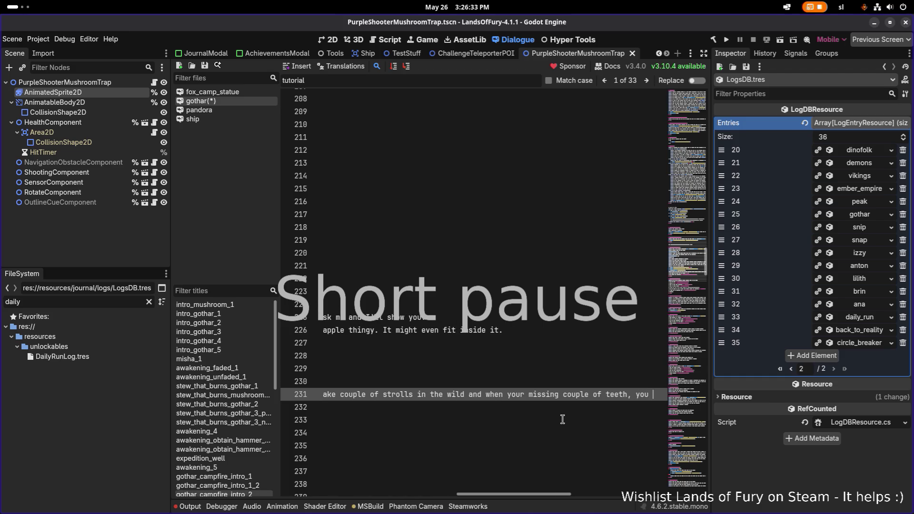
pyautogui.write(' can come and ask me for an advice :')
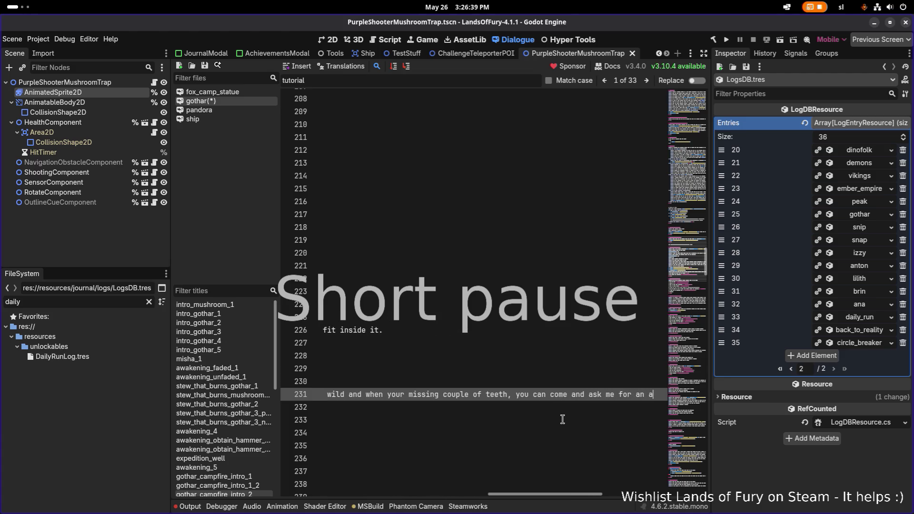
pyautogui.press('BackSpace')
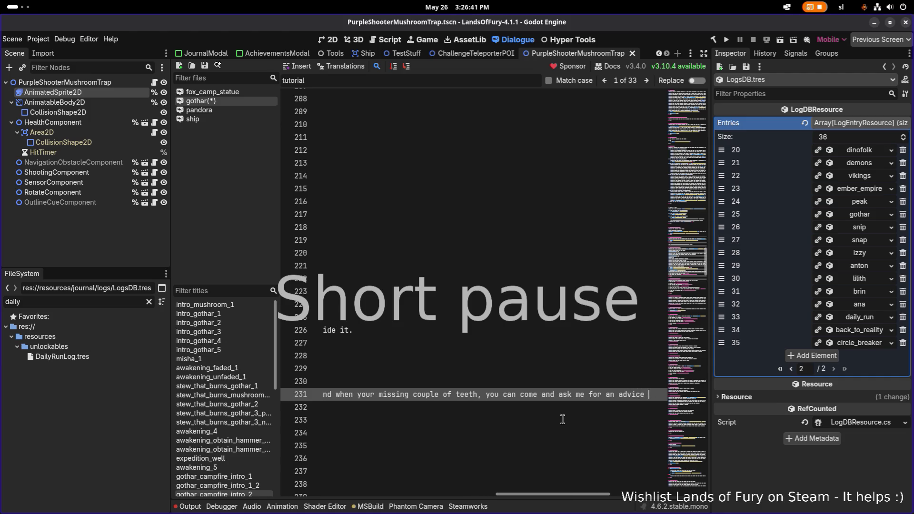
# End the advice with a period and copy the ShowEmote call from line 203.
pyautogui.write('.')
pyautogui.hotkey('shift', 'Home')
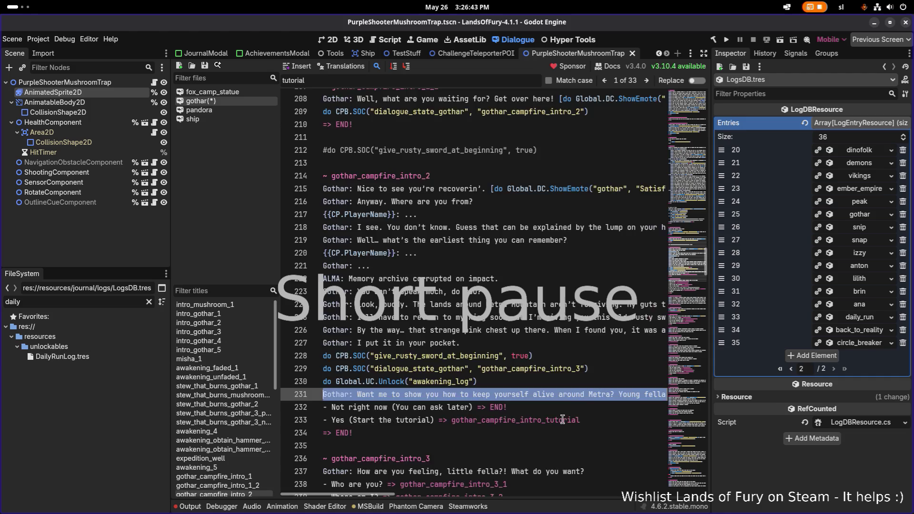
pyautogui.hotkey('shift', 'Right')
pyautogui.hotkey('shift', 'Right')
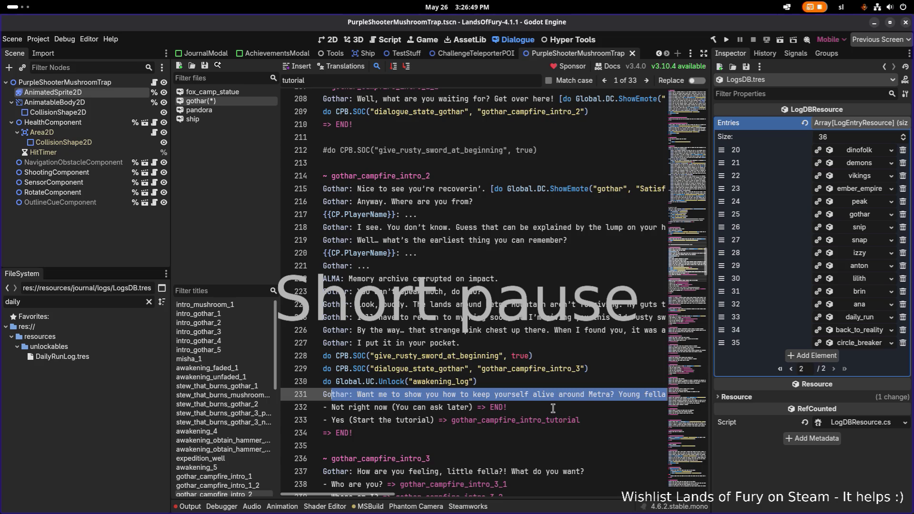
pyautogui.scroll(-2, 552, 408)
pyautogui.scroll(-3, 545, 408)
pyautogui.scroll(12, 516, 419)
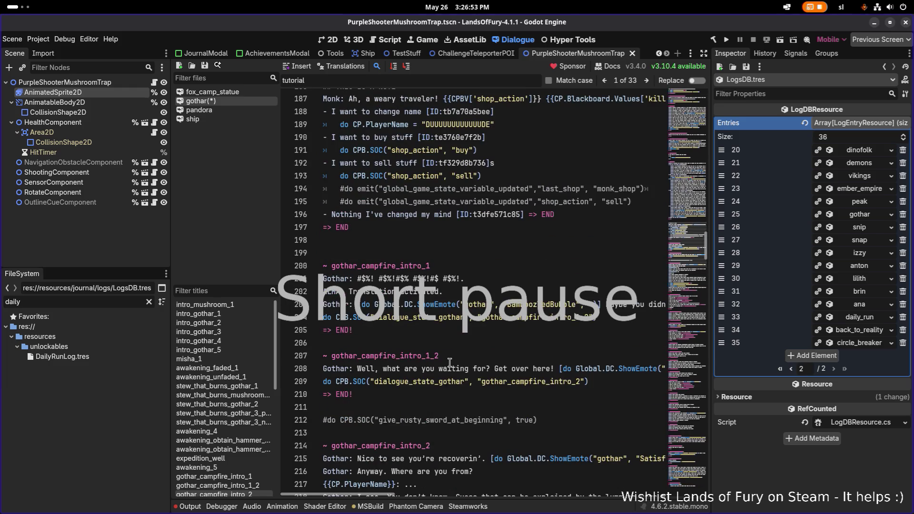
pyautogui.moveTo(354, 304); pyautogui.dragTo(601, 305)
# Paste the ShowEmote call after 'Metra?' on line 231 and start replacing BamboozledBubble.
pyautogui.scroll(-10, 536, 322)
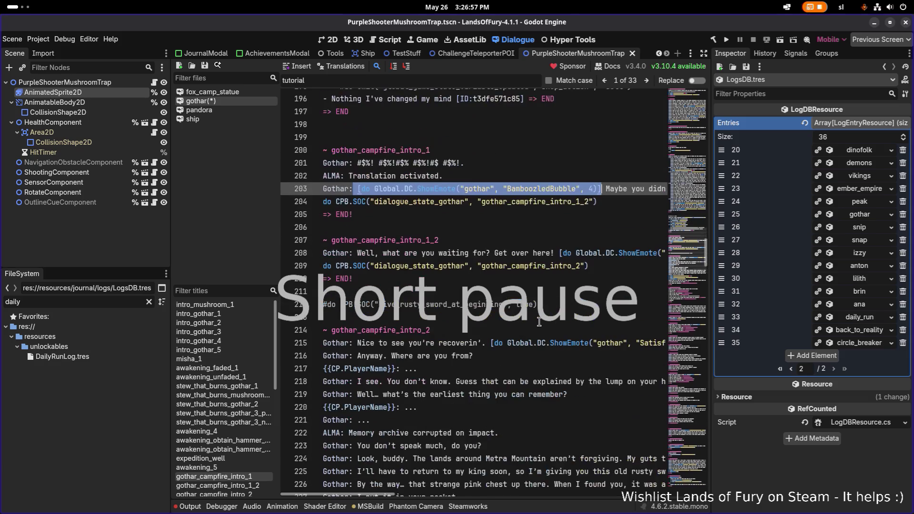
pyautogui.scroll(-4, 524, 324)
pyautogui.scroll(3, 512, 326)
pyautogui.scroll(-4, 505, 327)
pyautogui.scroll(-2, 500, 326)
pyautogui.scroll(8, 485, 323)
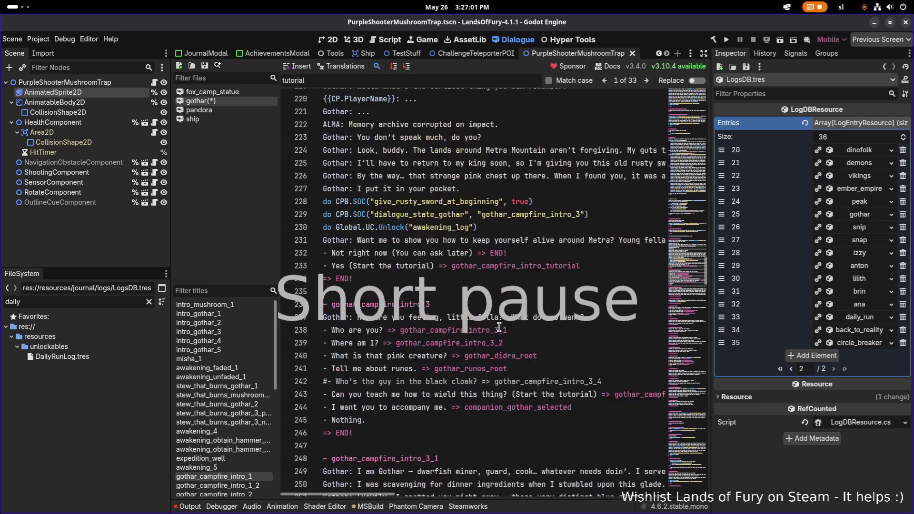
pyautogui.click(442, 279)
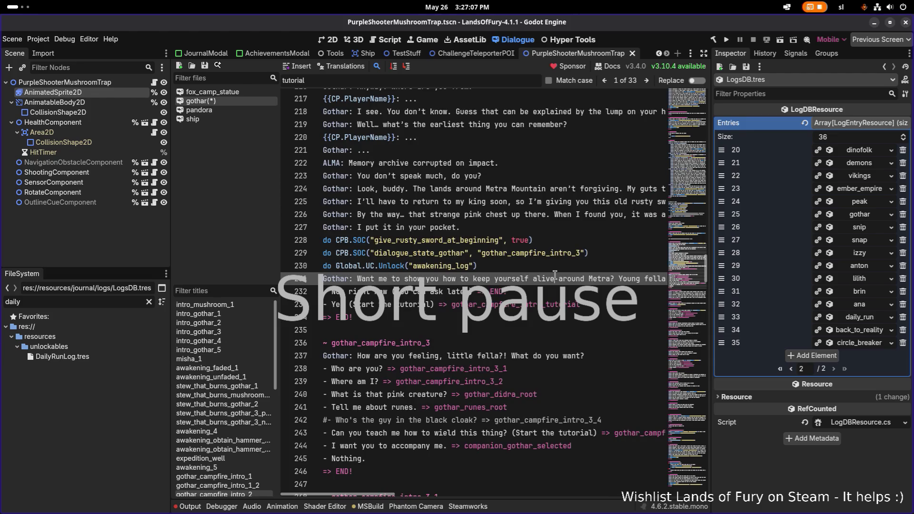
pyautogui.hscroll(4, 555, 274)
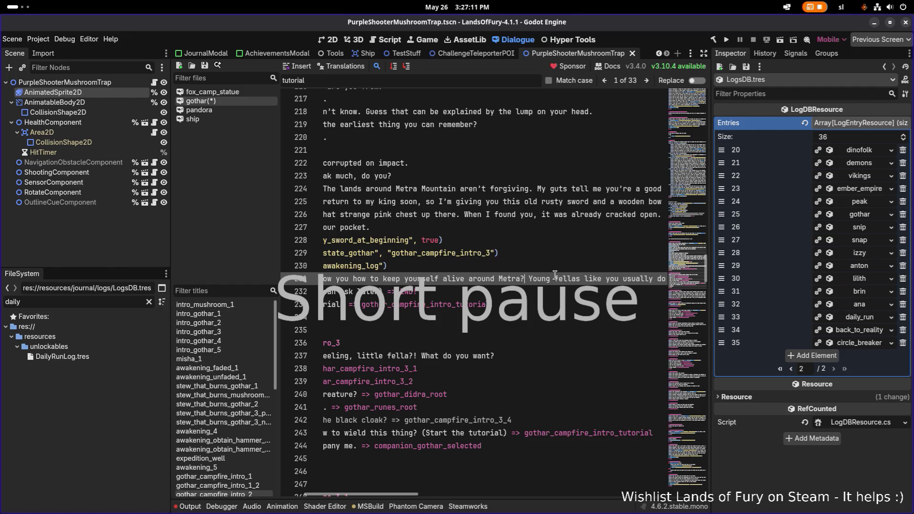
pyautogui.hscroll(5, 555, 274)
pyautogui.press('Left')
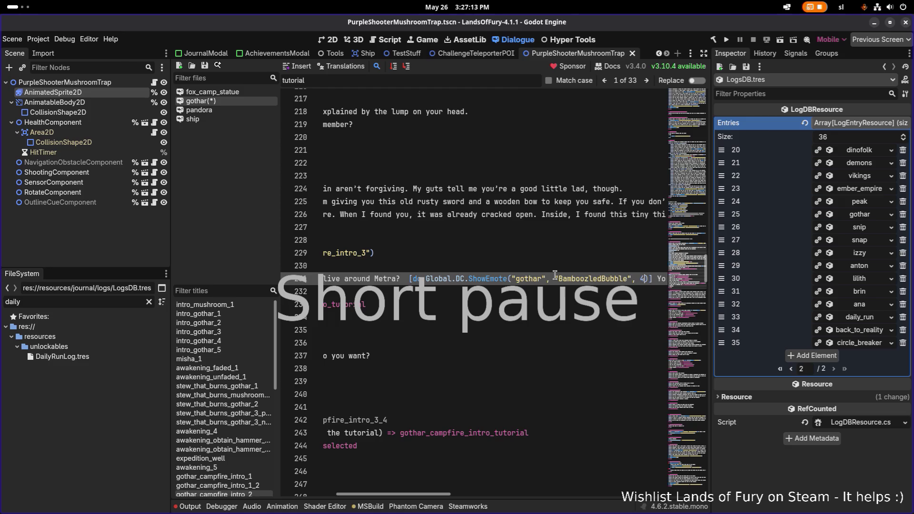
pyautogui.hotkey('ctrl', 'shift', 'Right')
pyautogui.write('Mi')
pyautogui.hotkey('alt', 'Tab')
pyautogui.hotkey('alt', 'Tab')
pyautogui.hotkey('alt', 'Tab')
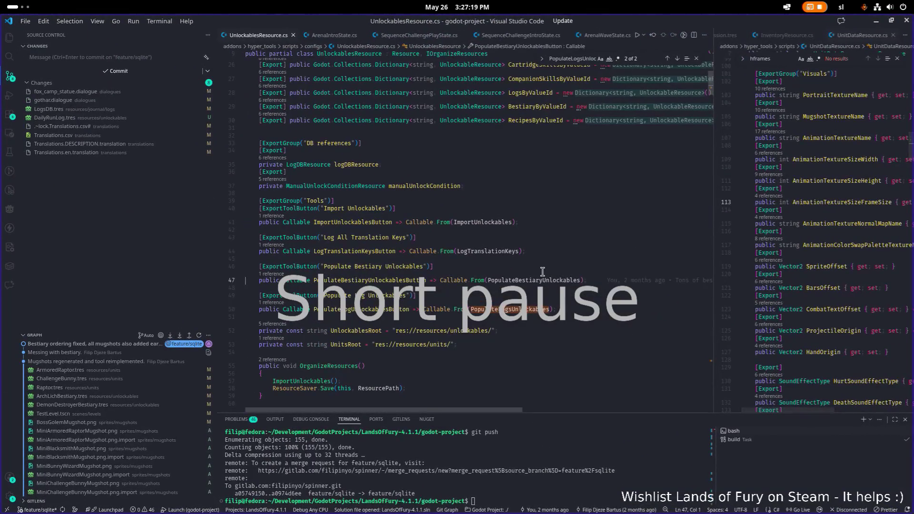
# Open EmoteSystem.cs in VS Code and copy the SatisfiedBubble emote name.
pyautogui.hotkey('ctrl', 'p')
pyautogui.write('emot')
pyautogui.press('Return')
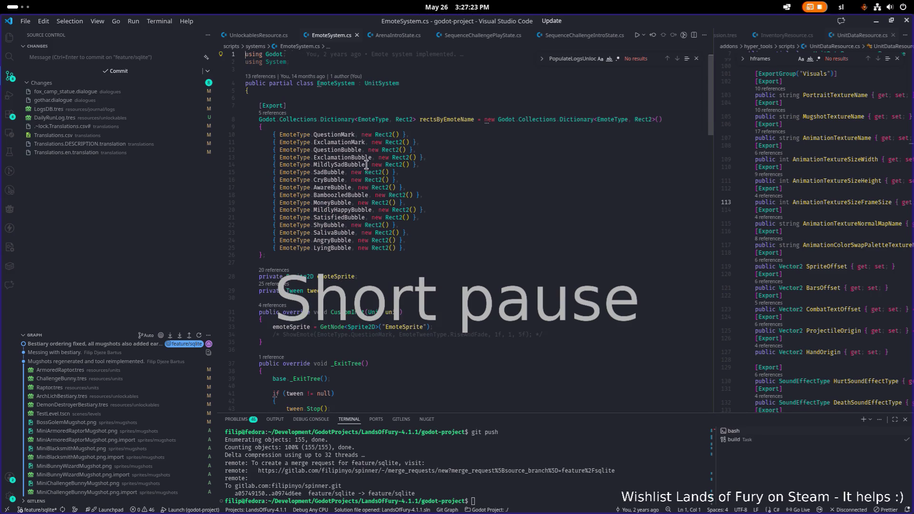
pyautogui.doubleClick(366, 211)
pyautogui.doubleClick(354, 218)
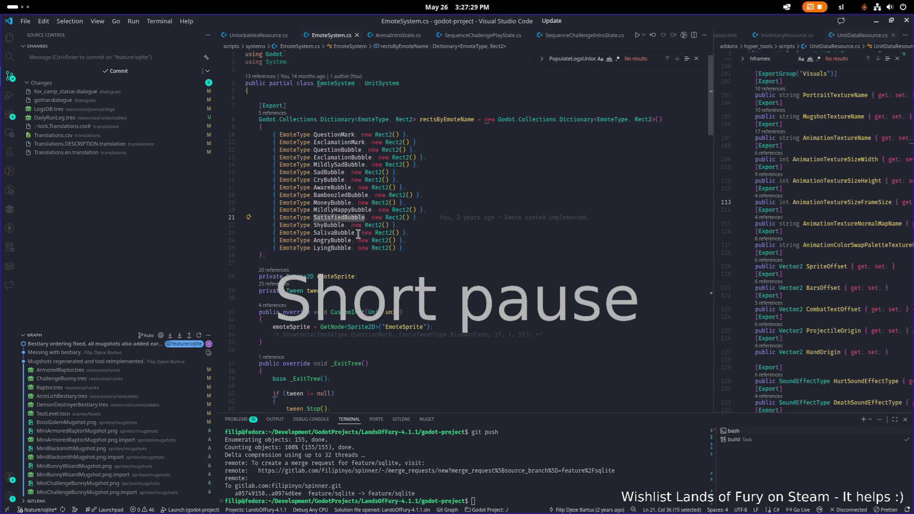
pyautogui.moveTo(355, 235)
pyautogui.doubleClick(352, 210)
pyautogui.doubleClick(354, 217)
pyautogui.hotkey('ctrl', 'c')
pyautogui.click(876, 21)
# Set line 231's emote to SatisfiedBubble and change its duration from 4 to 5.
pyautogui.doubleClick(563, 278)
pyautogui.hotkey('ctrl', 'v')
pyautogui.doubleClick(638, 279)
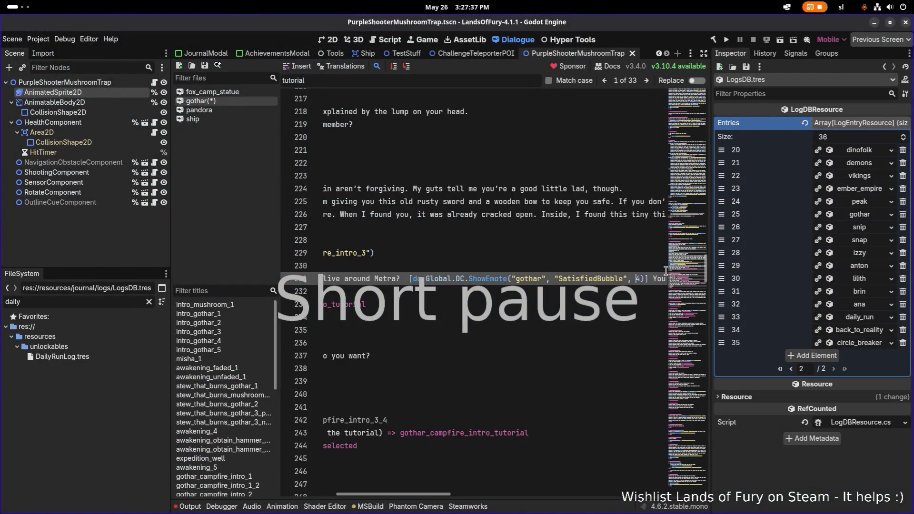
pyautogui.write('5')
pyautogui.hotkey('shift', 'Home')
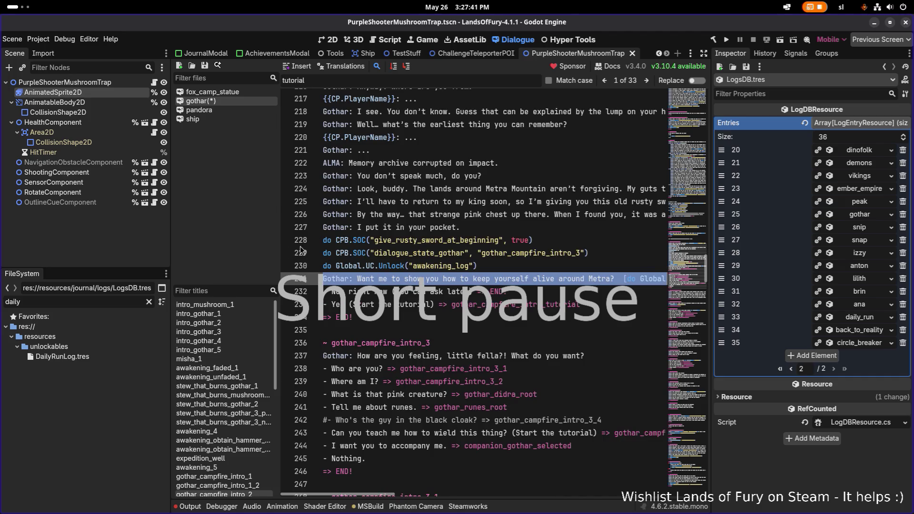
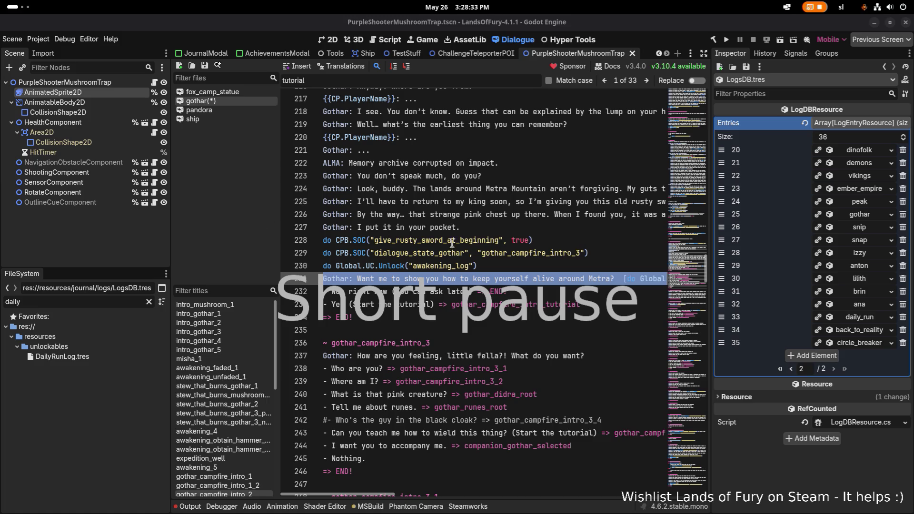
# Replace Gothar's question on line 231 with the shorter survive-Metra wording.
pyautogui.click(616, 279)
pyautogui.moveTo(616, 279); pyautogui.dragTo(357, 279)
pyautogui.write('Want me to teach you how to survive Metra?')
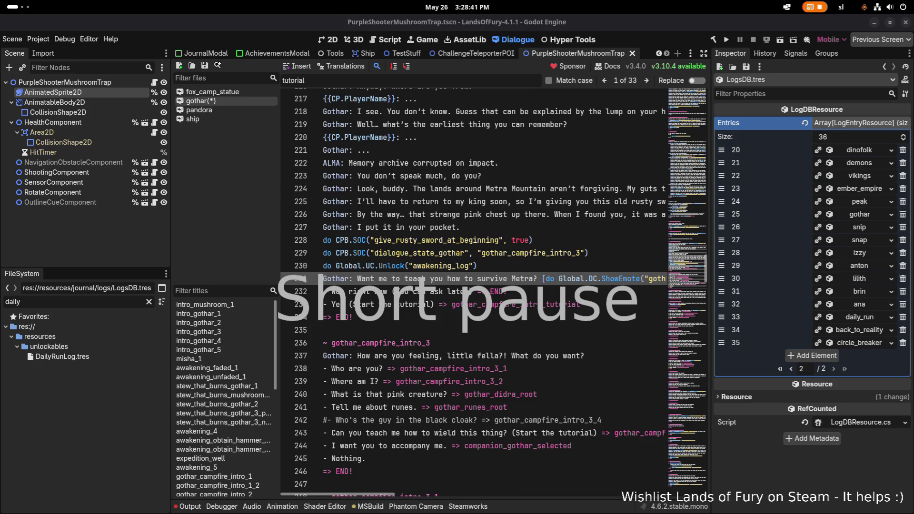
pyautogui.hotkey('alt', 'Tab')
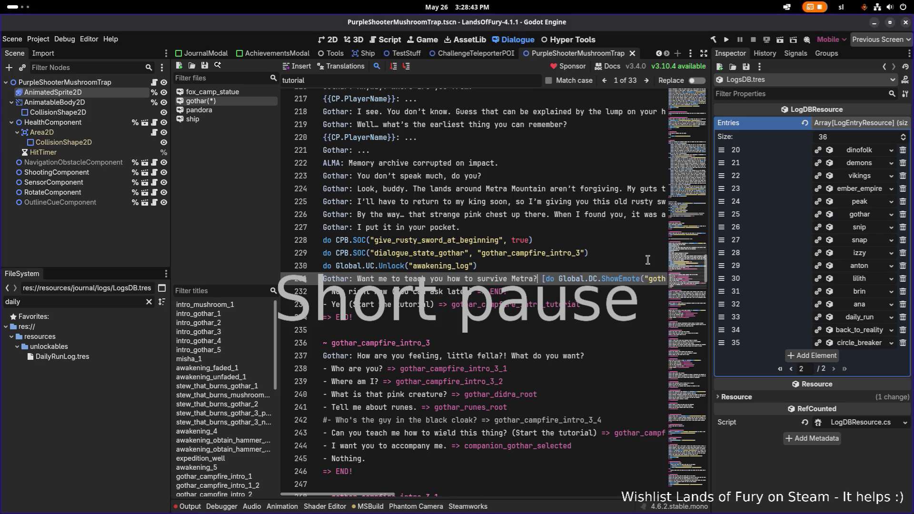
# Replace the old reply after Gothar's question on line 231 with new pasted wording.
pyautogui.press('Right')
pyautogui.press('Right')
pyautogui.press('Right')
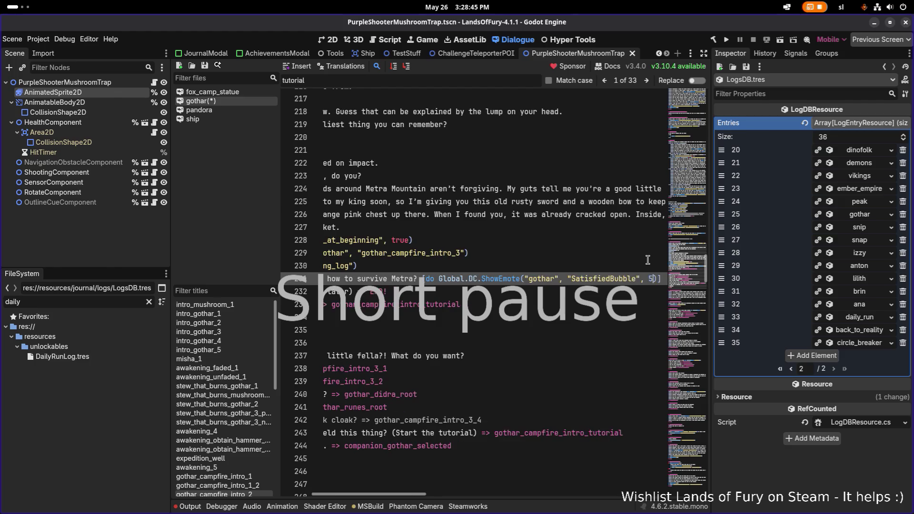
pyautogui.press('Home')
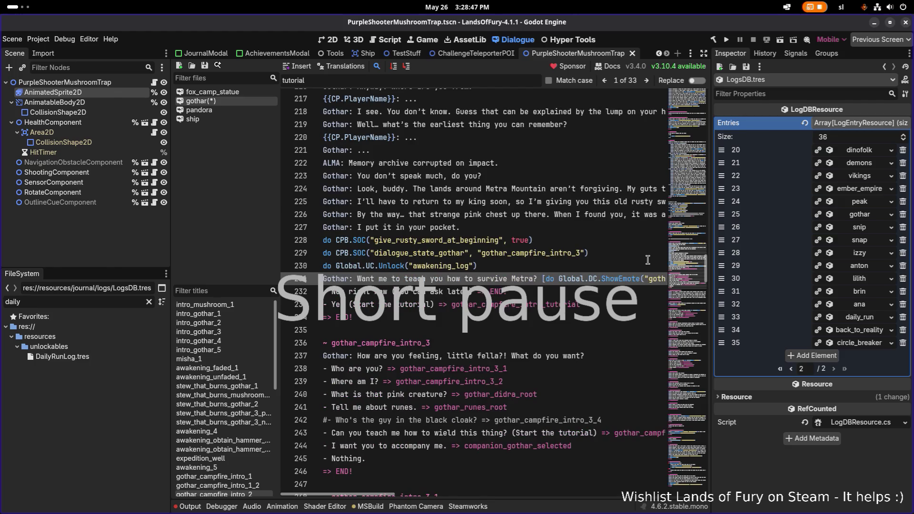
pyautogui.press('End')
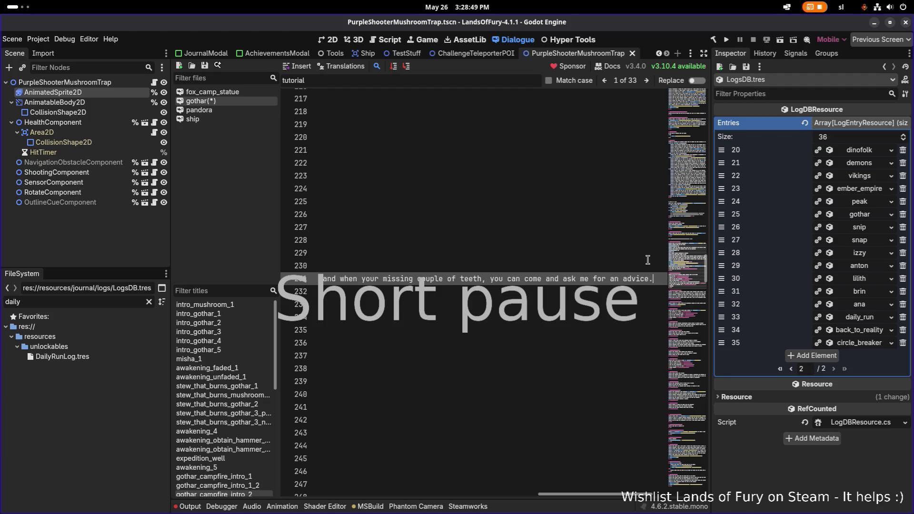
pyautogui.press('Home')
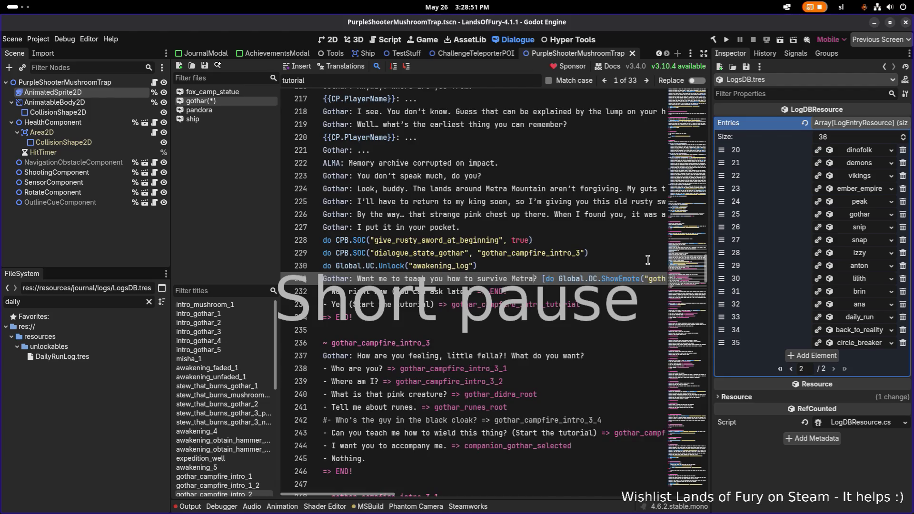
pyautogui.press('Right')
pyautogui.press('Right')
pyautogui.press('Right')
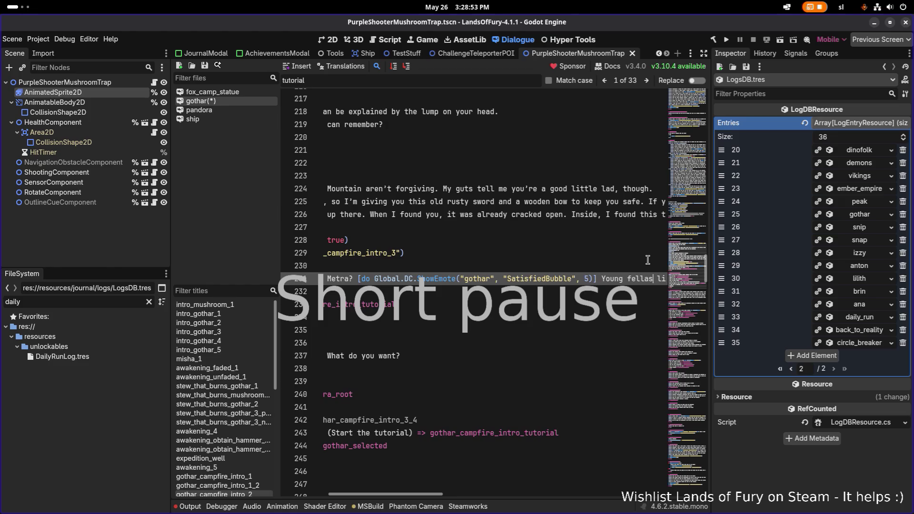
pyautogui.hotkey('shift', 'End')
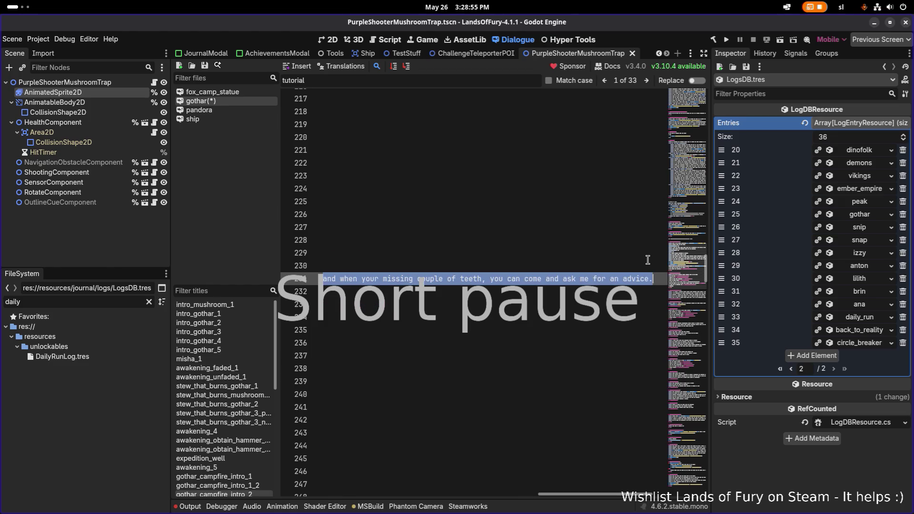
pyautogui.hotkey('ctrl', 'v')
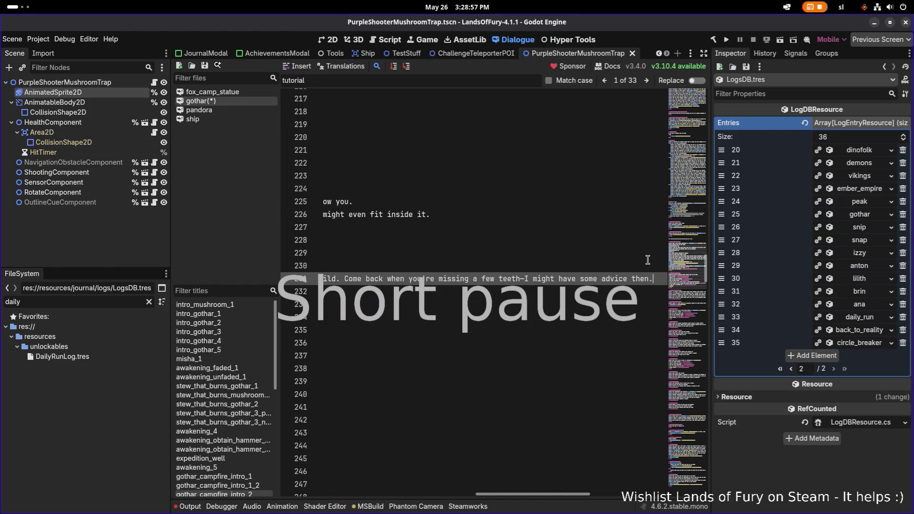
# Undo back to the earlier question wording, then redo to restore the survive-Metra wording.
pyautogui.press('Home')
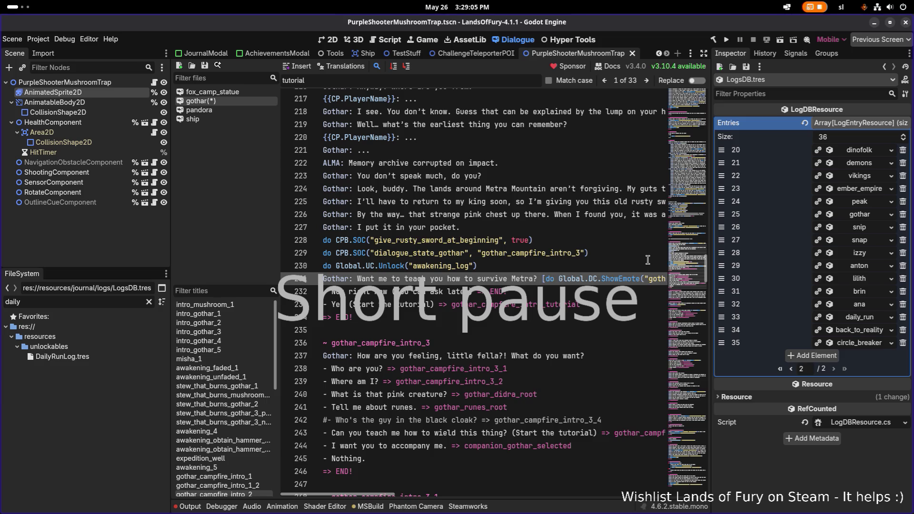
pyautogui.hotkey('shift', 'End')
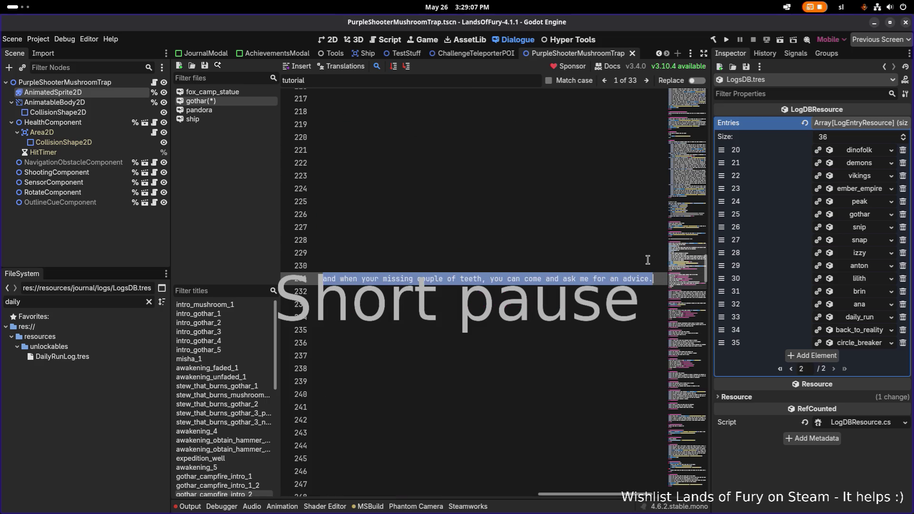
pyautogui.press('Home')
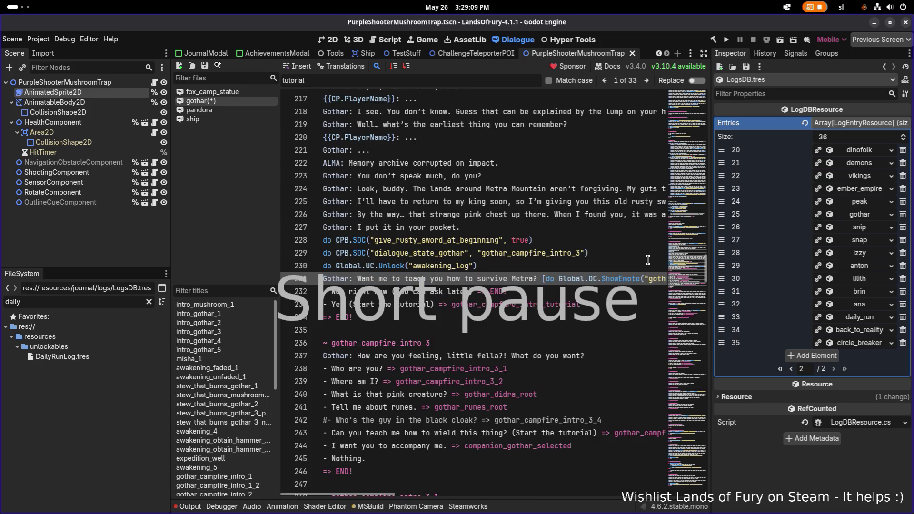
pyautogui.hotkey('ctrl', 'z')
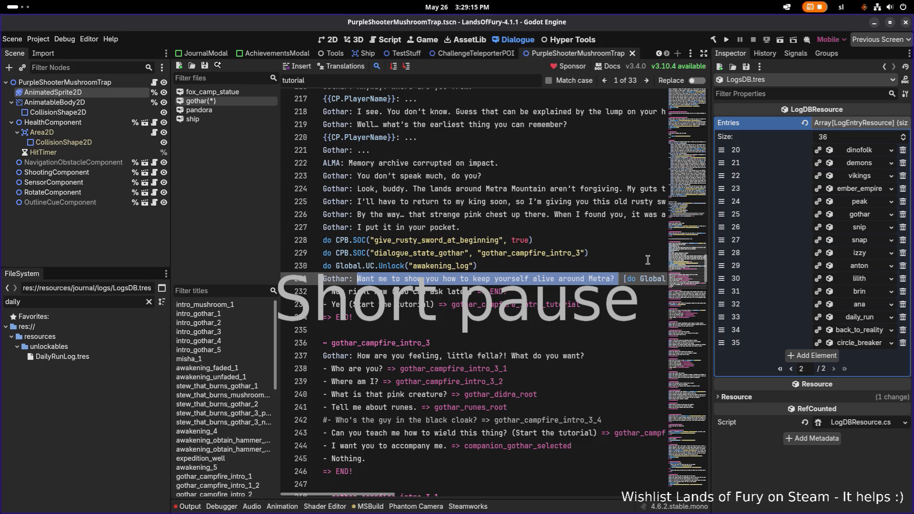
pyautogui.hotkey('ctrl', 'shift', 'z')
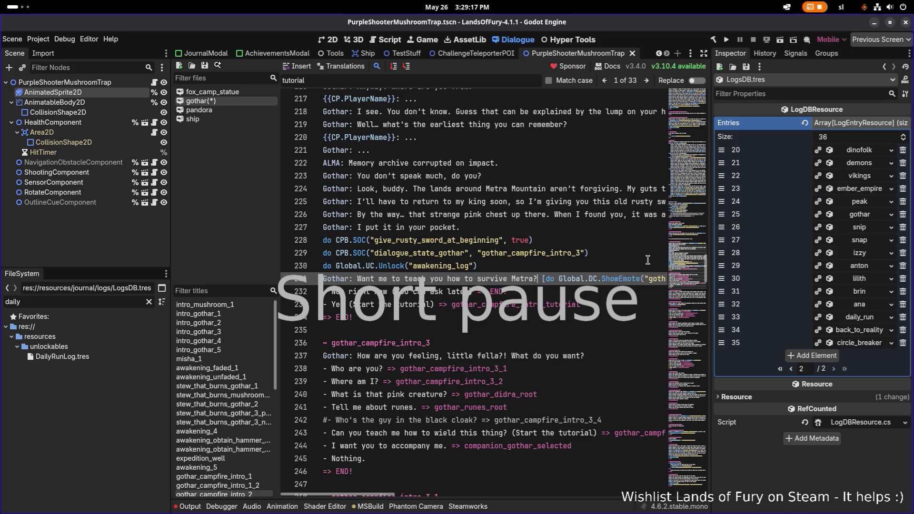
# Insert 'around' after 'survive' in Gothar's question.
pyautogui.hotkey('ctrl', 'Left')
pyautogui.hotkey('ctrl', 'Left')
pyautogui.write('around')
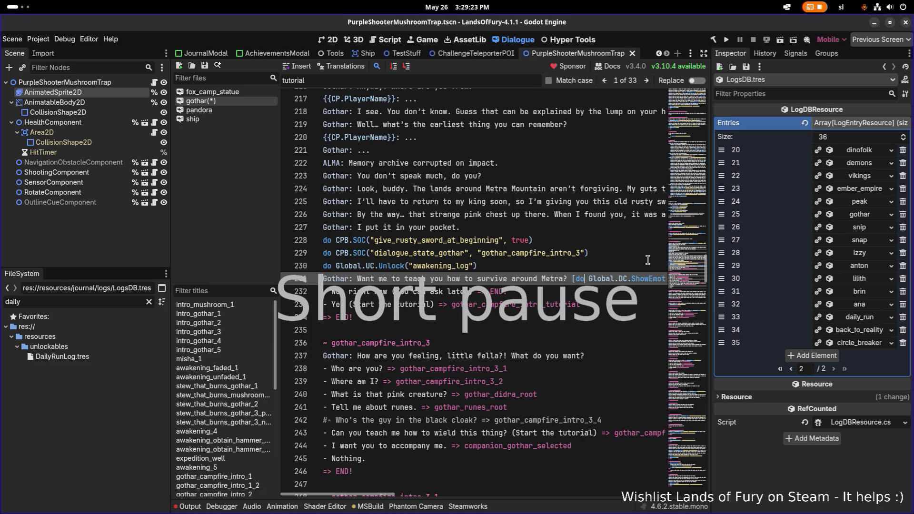
pyautogui.hotkey('ctrl', 'Right')
pyautogui.hotkey('ctrl', 'Right')
pyautogui.hotkey('ctrl', 'Right')
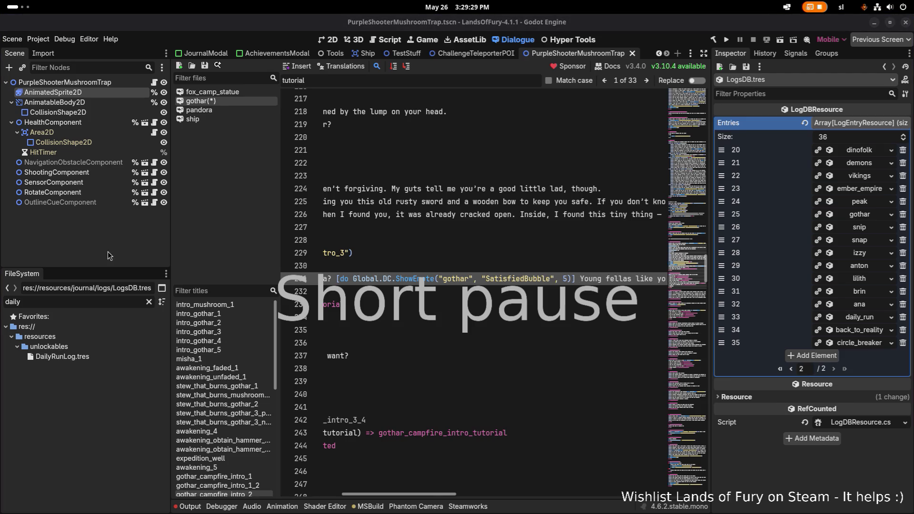
pyautogui.click(563, 280)
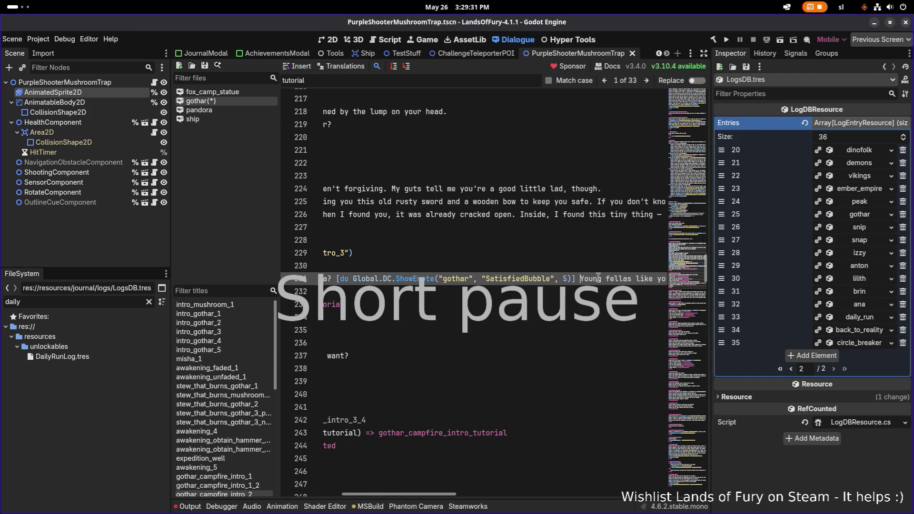
# Replace the rest of line 231 with the 'Younglings like you don't like lectures…' reply.
pyautogui.hotkey('shift', 'End')
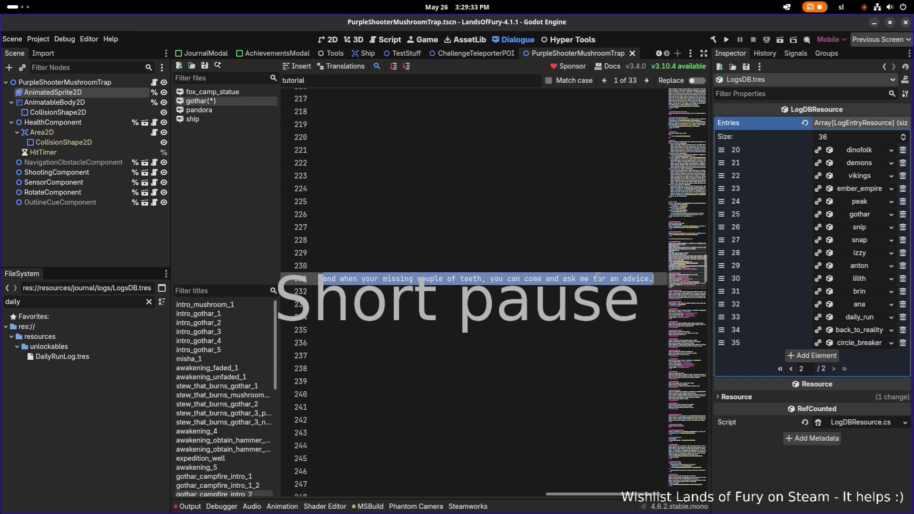
pyautogui.hotkey('ctrl', 'v')
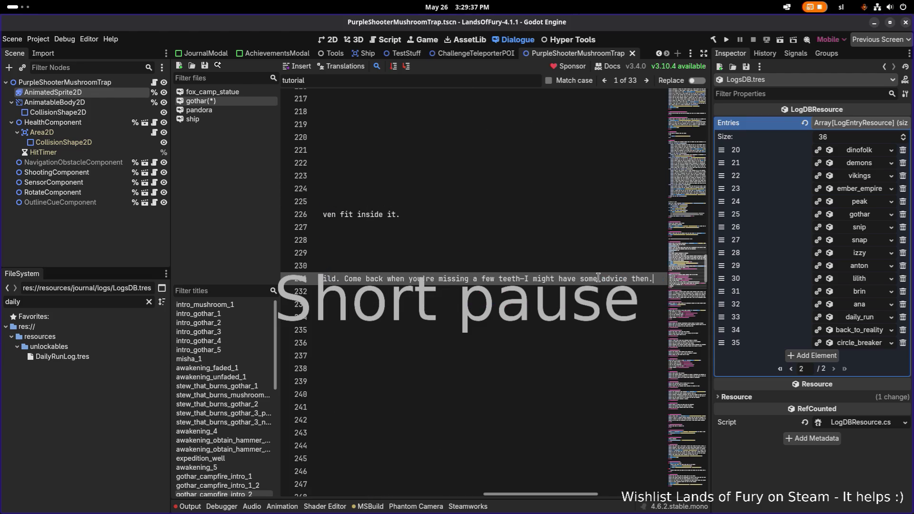
pyautogui.hotkey('ctrl', 'Left')
pyautogui.hotkey('ctrl', 'Left')
pyautogui.hotkey('ctrl', 'Left')
pyautogui.hotkey('ctrl', 'Left')
pyautogui.hotkey('ctrl', 'Left')
pyautogui.hotkey('ctrl', 'Left')
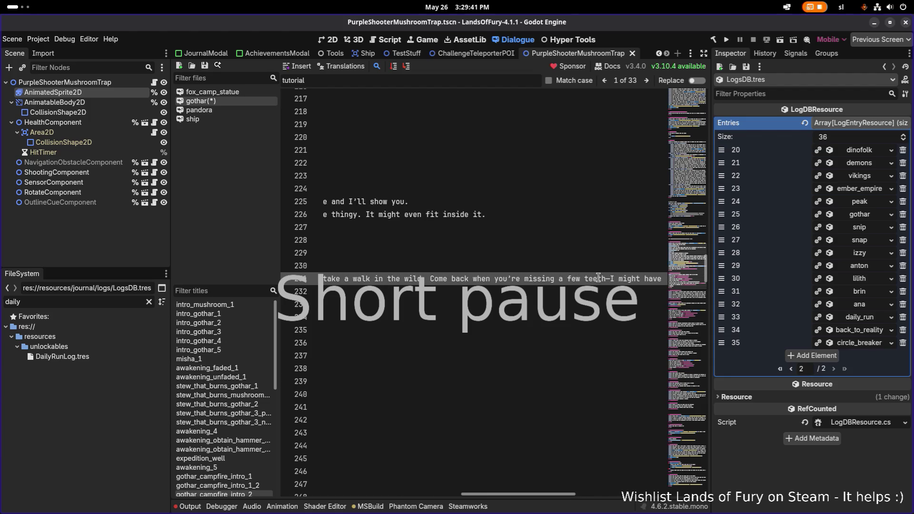
pyautogui.hotkey('ctrl', 'Left')
pyautogui.hotkey('ctrl', 'Left')
pyautogui.hotkey('ctrl', 'Left')
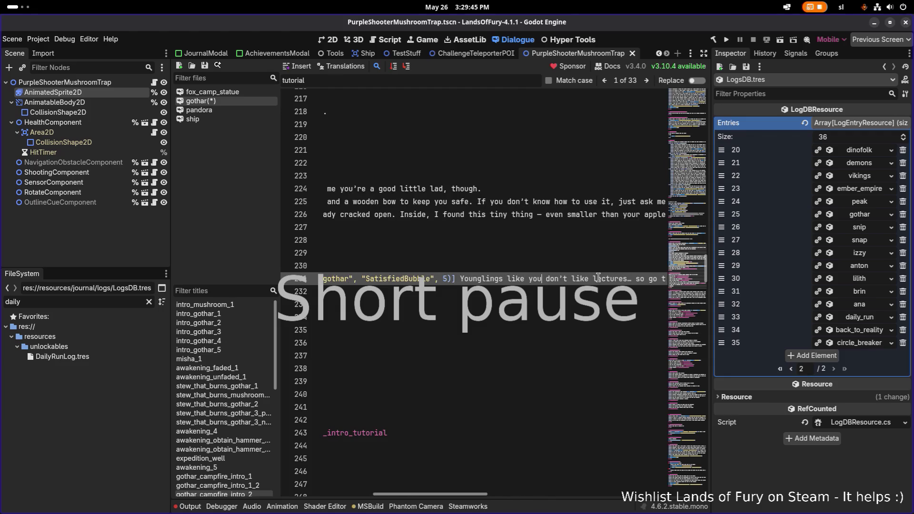
pyautogui.hotkey('ctrl', 'Right')
pyautogui.hotkey('ctrl', 'Right')
pyautogui.hotkey('ctrl', 'Right')
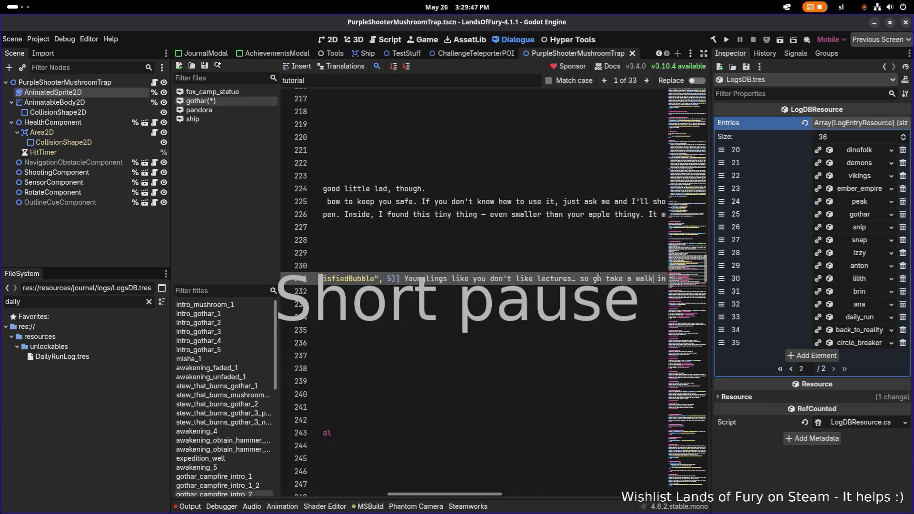
pyautogui.hotkey('ctrl', 'Right')
pyautogui.hotkey('ctrl', 'Right')
pyautogui.hotkey('ctrl', 'Right')
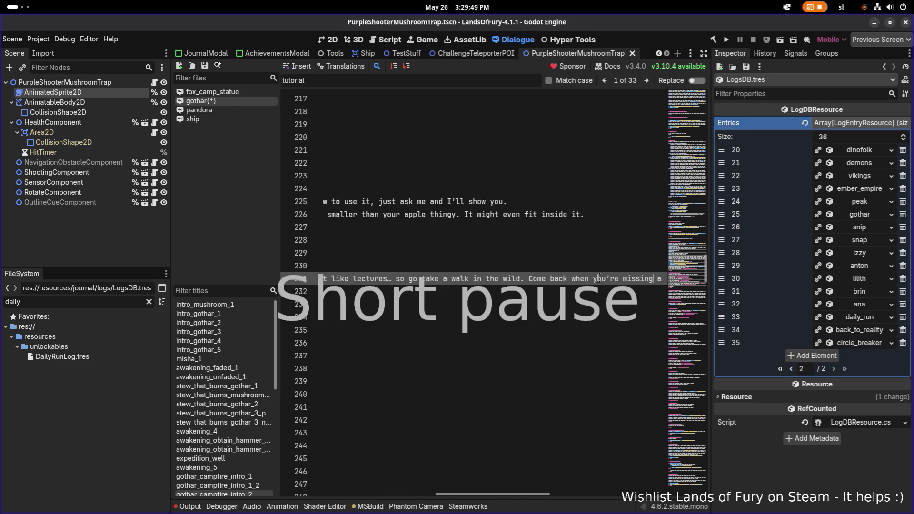
pyautogui.hotkey('ctrl', 'Right')
pyautogui.hotkey('ctrl', 'Right')
pyautogui.hotkey('ctrl', 'Right')
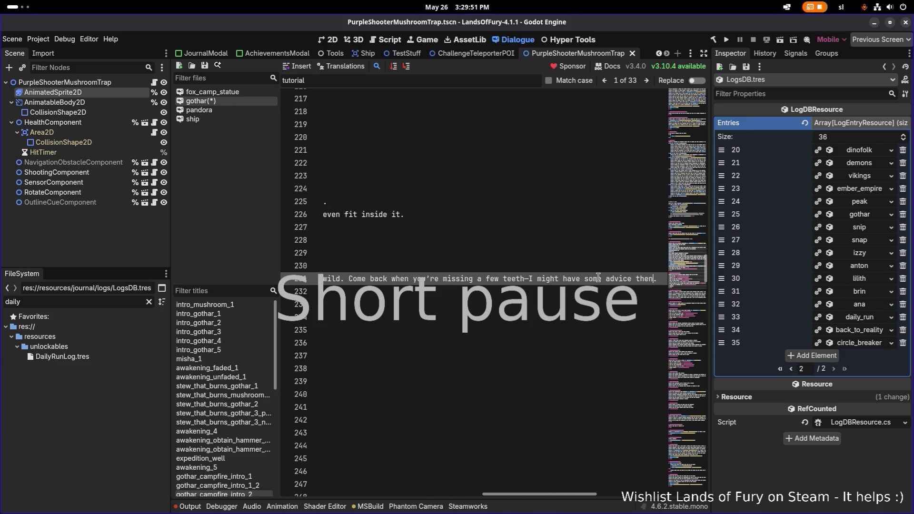
pyautogui.hotkey('ctrl', 'Right')
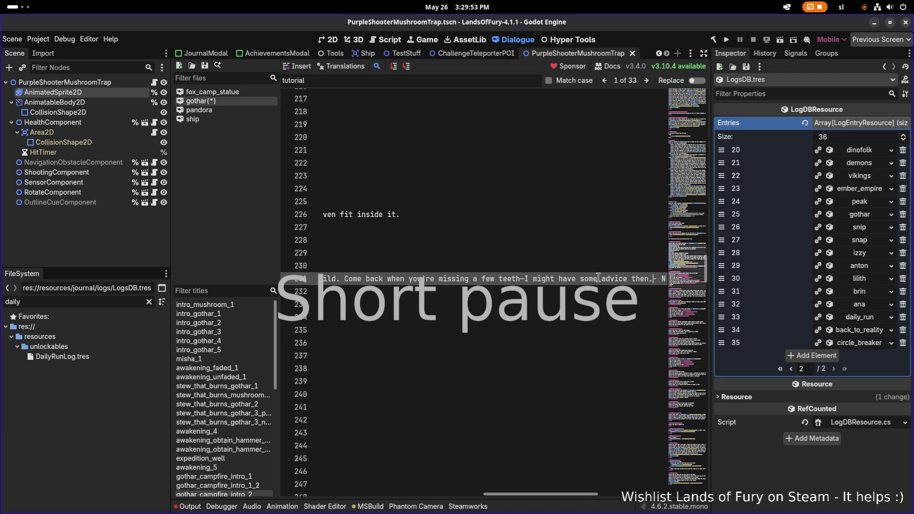
# Delete the leftover text after the new reply and save the gothar dialogue.
pyautogui.hotkey('shift', 'End')
pyautogui.press('Delete')
pyautogui.press('Home')
pyautogui.hotkey('ctrl', 's')
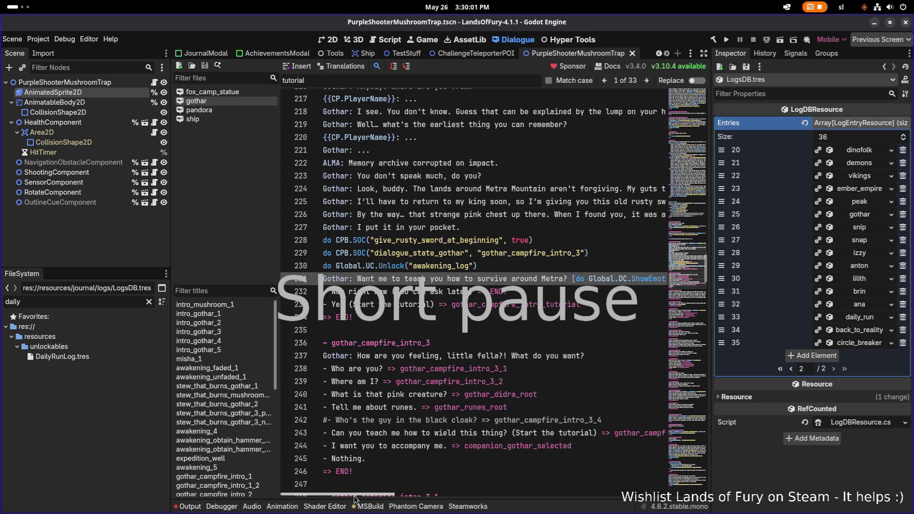
pyautogui.moveTo(369, 498); pyautogui.dragTo(468, 497)
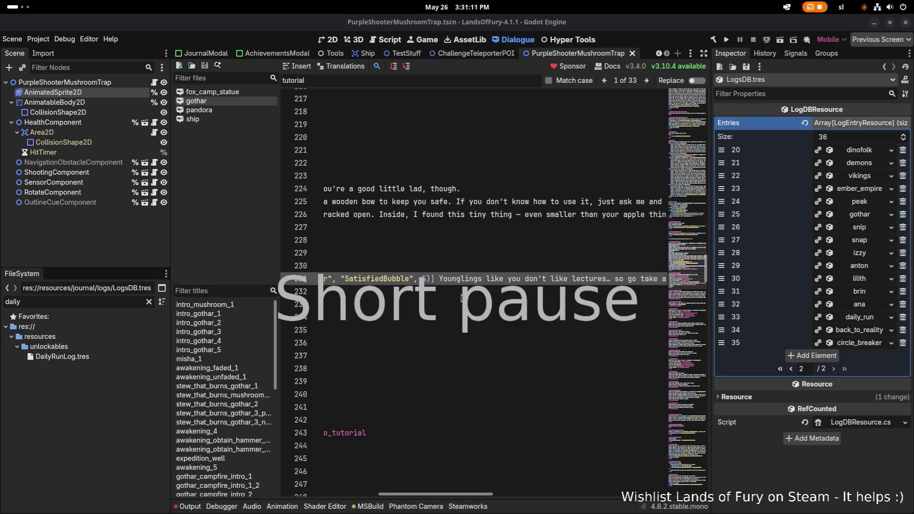
pyautogui.click(461, 280)
# Replace the text after 'around' on line 231 with the new learn-from-experience sentence.
pyautogui.press('Left')
pyautogui.press('Left')
pyautogui.press('Left')
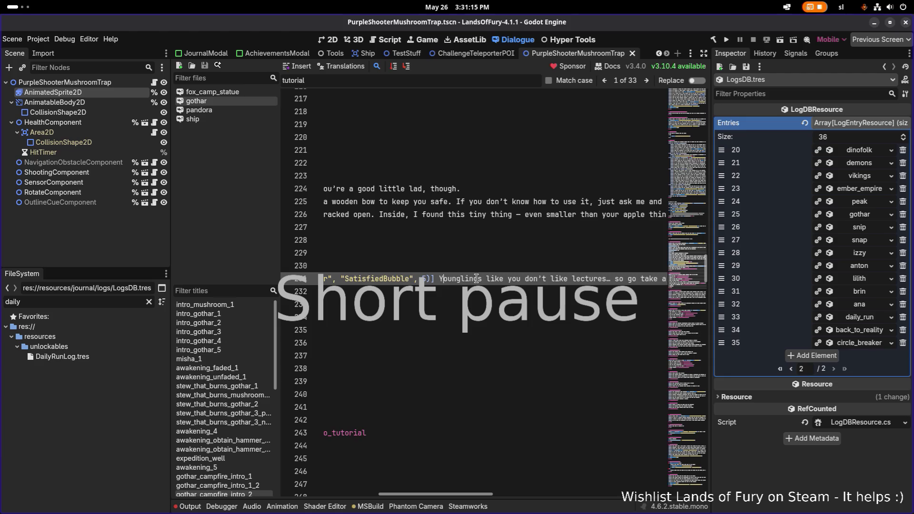
pyautogui.press('Home')
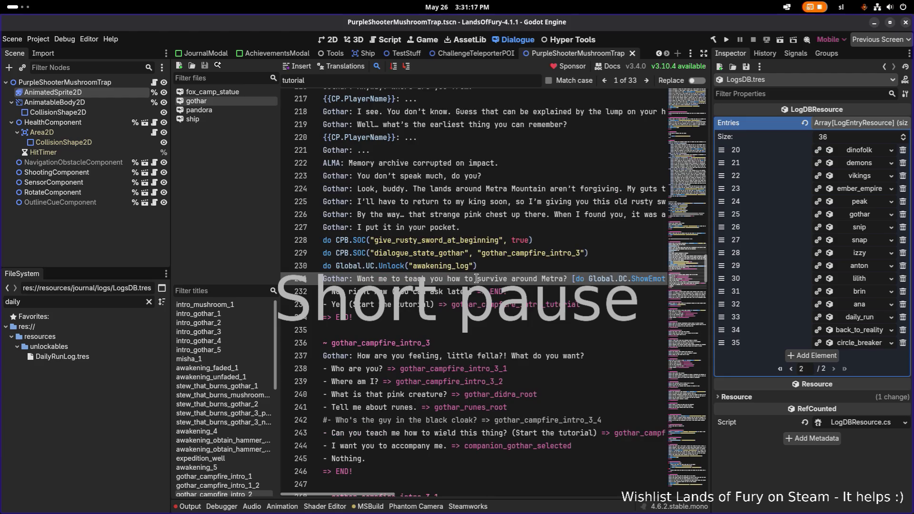
pyautogui.hotkey('ctrl', 'Right')
pyautogui.hotkey('ctrl', 'Right')
pyautogui.hotkey('ctrl', 'Right')
pyautogui.hotkey('ctrl', 'Right')
pyautogui.hotkey('ctrl', 'Right')
pyautogui.hotkey('ctrl', 'Right')
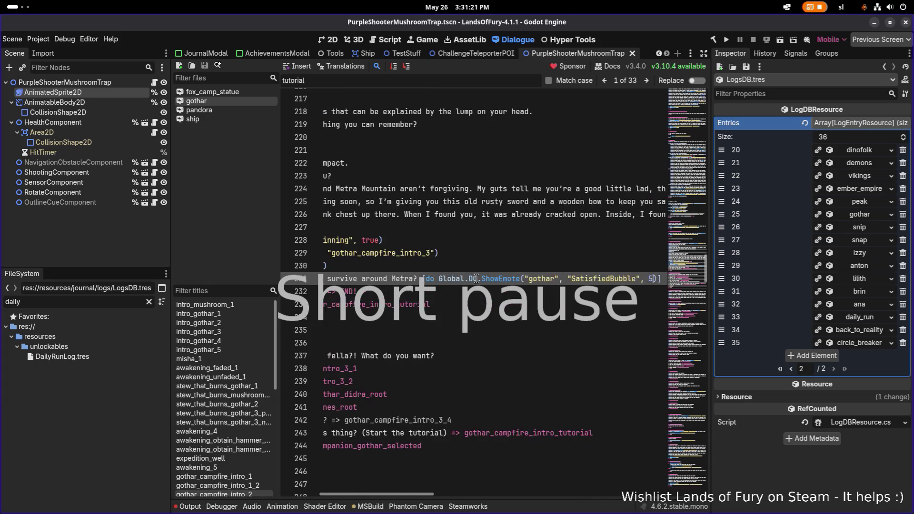
pyautogui.hotkey('shift', 'End')
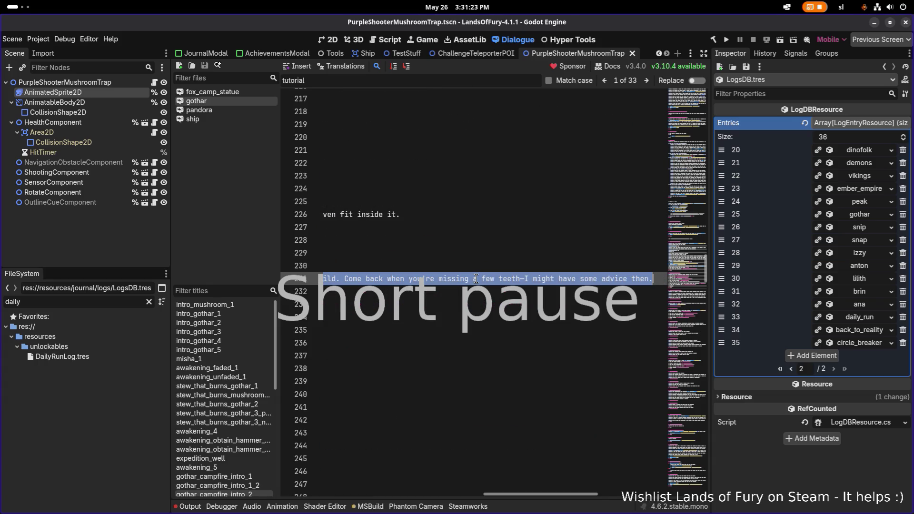
pyautogui.hotkey('ctrl', 'v')
pyautogui.press('Home')
pyautogui.press('End')
pyautogui.press('Home')
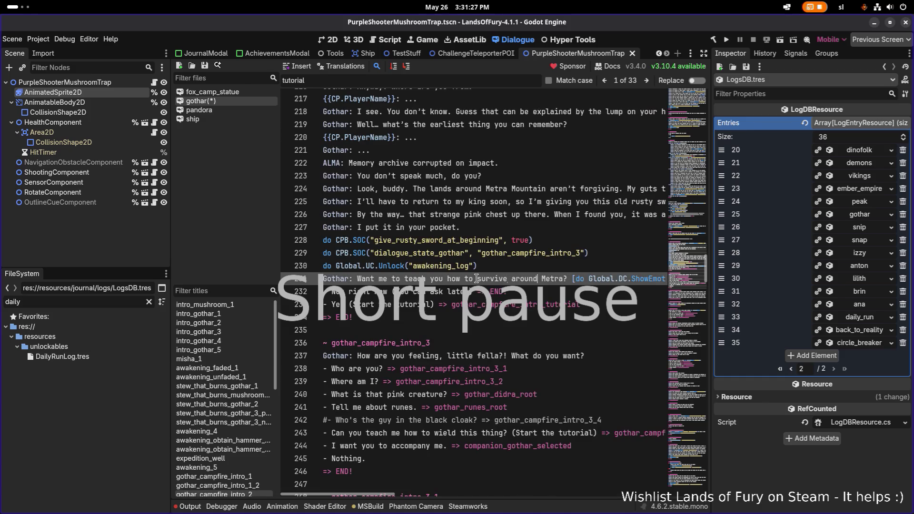
# Capitalise 'young' to 'Young' in Gothar's new line.
pyautogui.hotkey('ctrl', 'Right')
pyautogui.hotkey('ctrl', 'Right')
pyautogui.hotkey('ctrl', 'Right')
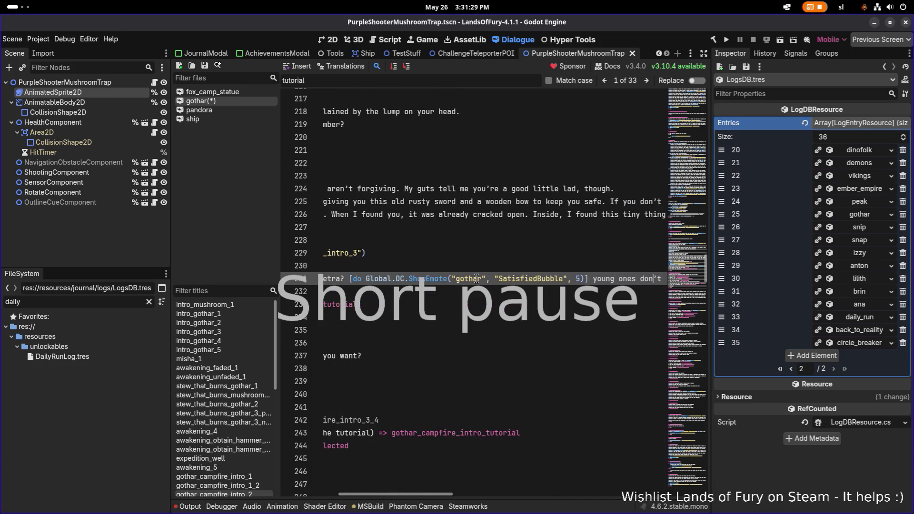
pyautogui.hotkey('ctrl', 'Right')
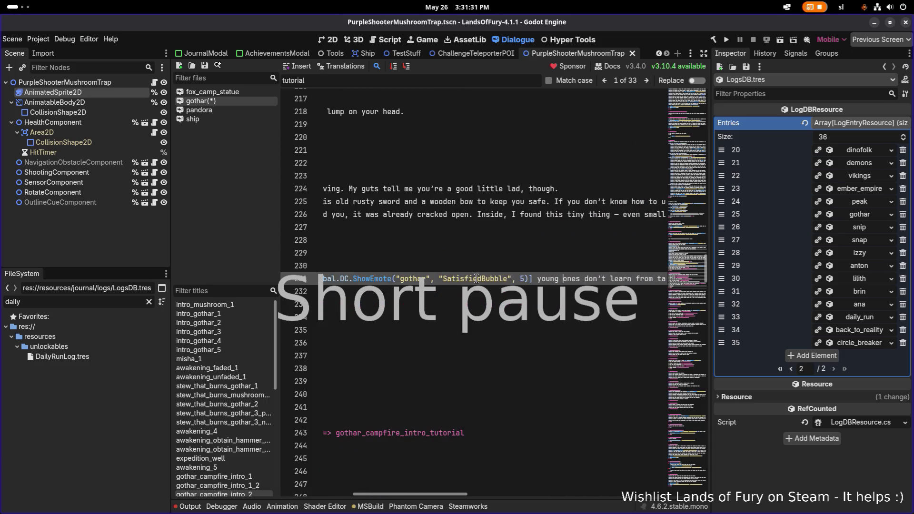
pyautogui.press('Home')
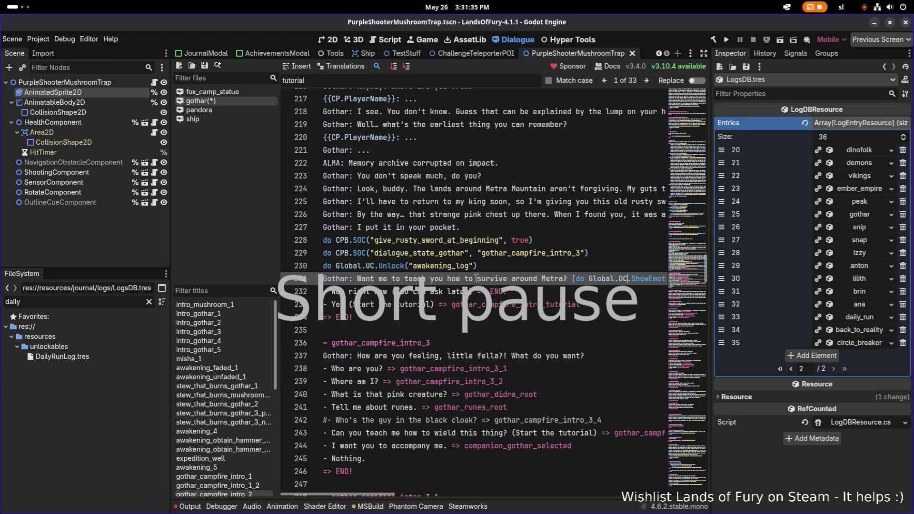
pyautogui.hotkey('ctrl', 'Right')
pyautogui.hotkey('ctrl', 'Right')
pyautogui.hotkey('ctrl', 'Right')
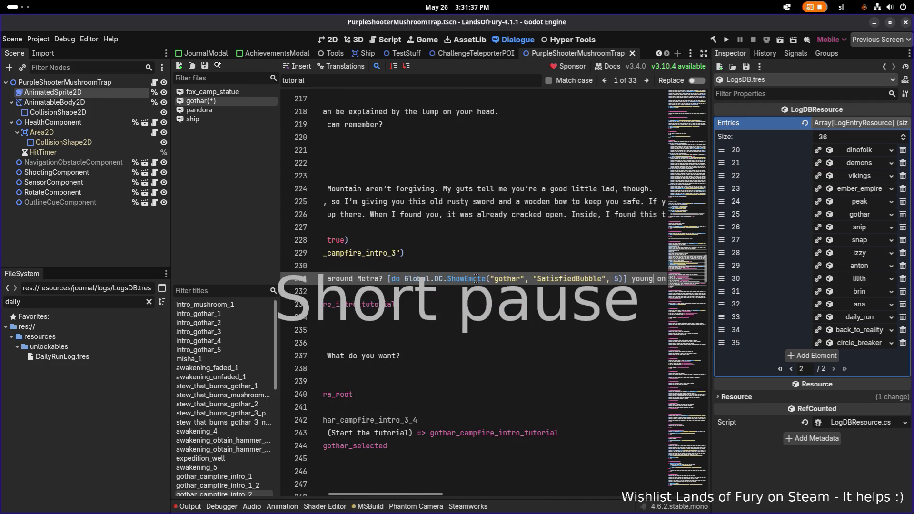
pyautogui.press('Delete')
pyautogui.write('Y')
# Review the rest of line 231 and save the gothar dialogue.
pyautogui.press('Right')
pyautogui.press('Right')
pyautogui.press('Right')
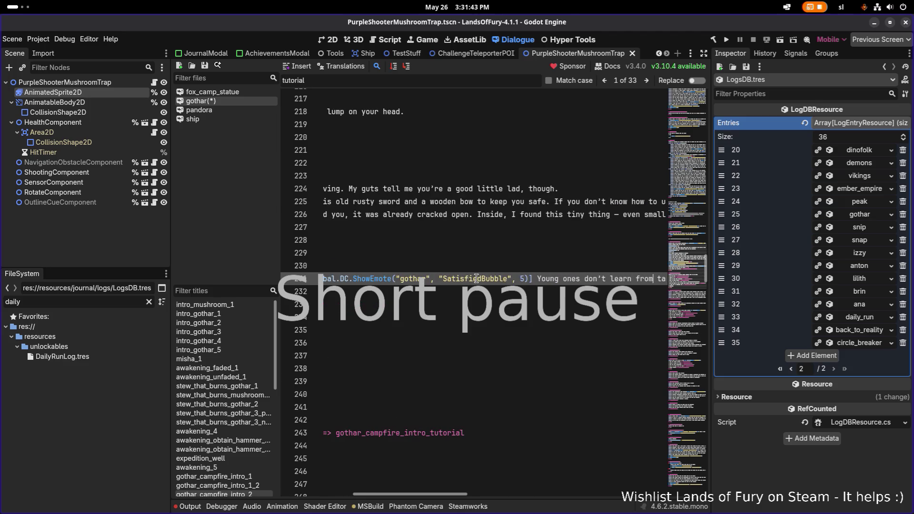
pyautogui.press('Right')
pyautogui.press('Right')
pyautogui.press('Right')
pyautogui.press('Right')
pyautogui.press('Right')
pyautogui.press('Right')
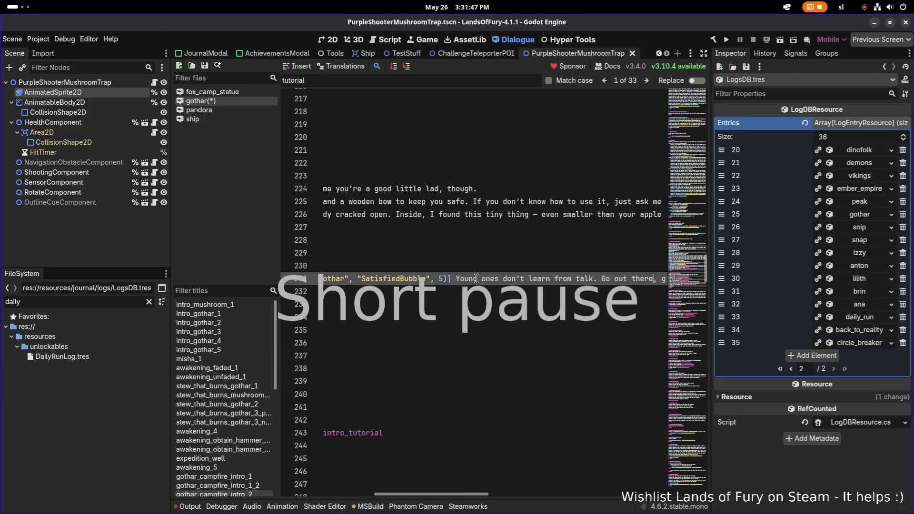
pyautogui.press('Right')
pyautogui.press('Right')
pyautogui.press('Right')
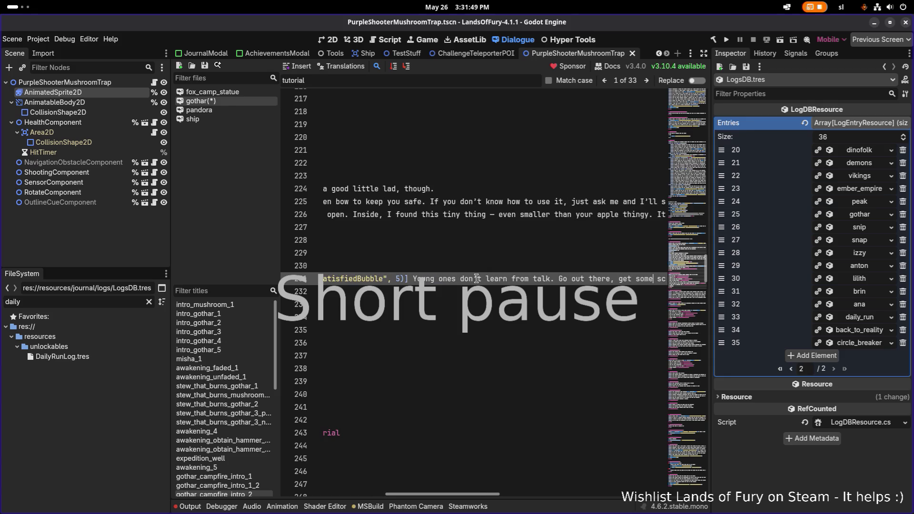
pyautogui.press('Right')
pyautogui.press('Right')
pyautogui.press('Right')
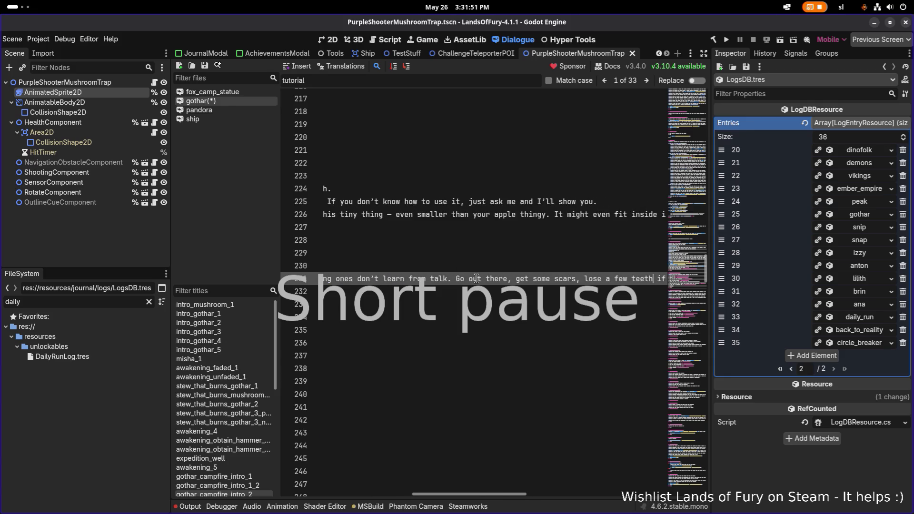
pyautogui.press('Right')
pyautogui.press('Right')
pyautogui.press('Right')
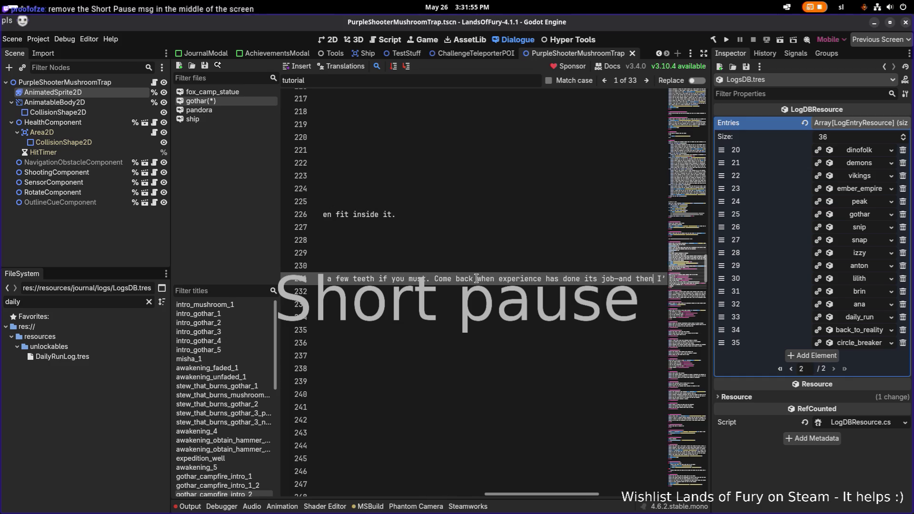
pyautogui.press('Right')
pyautogui.press('Right')
pyautogui.press('Right')
pyautogui.press('End')
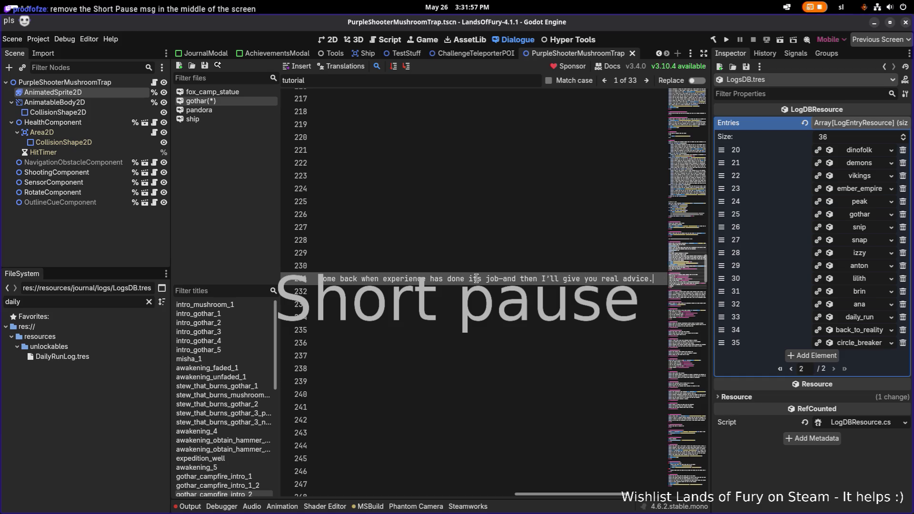
pyautogui.press('Home')
pyautogui.hotkey('ctrl', 's')
pyautogui.press('Down')
pyautogui.press('Down')
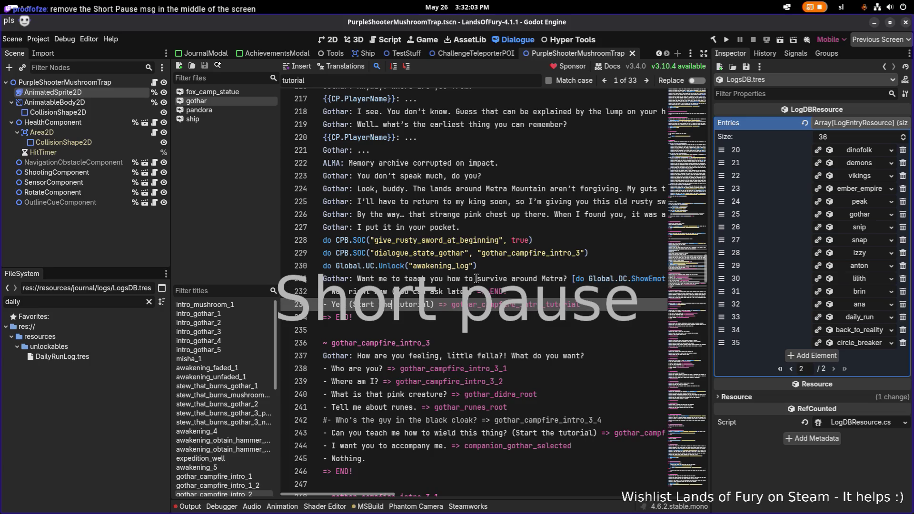
pyautogui.write('LOOONG')
pyautogui.hotkey('ctrl', 's')
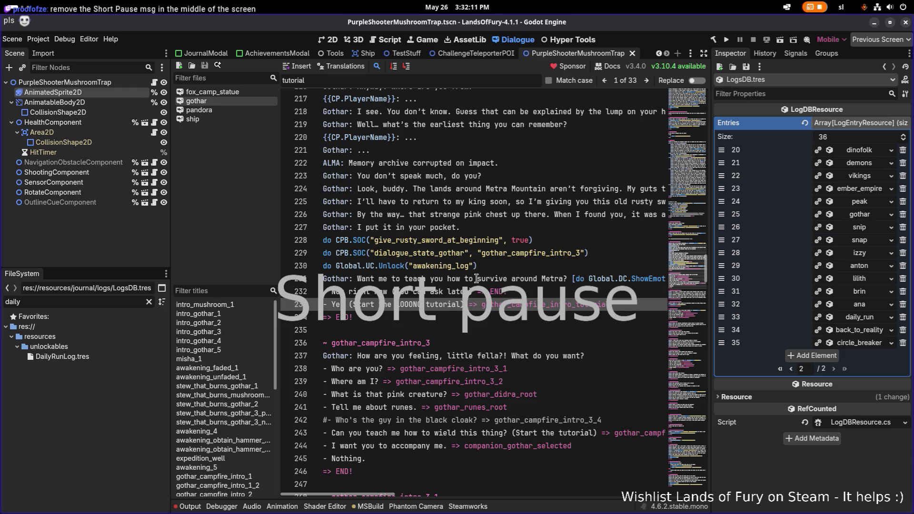
pyautogui.click(469, 280)
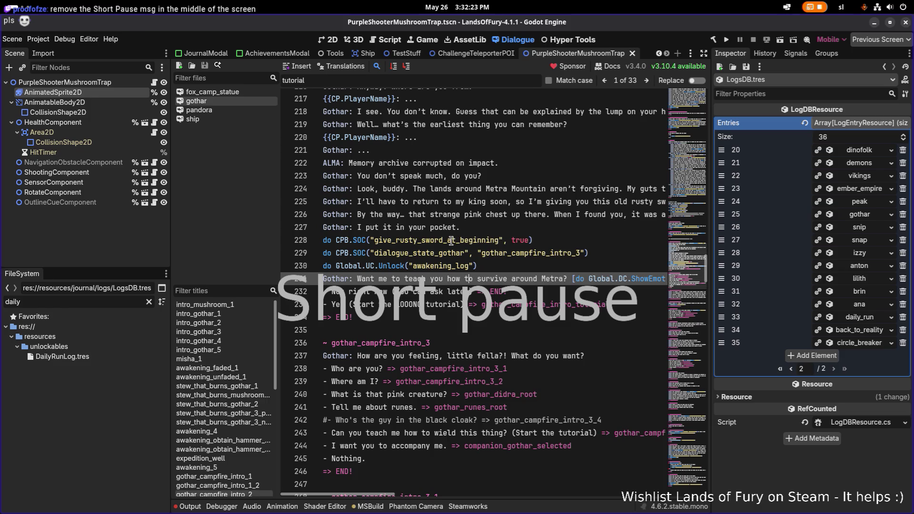
pyautogui.click(413, 305)
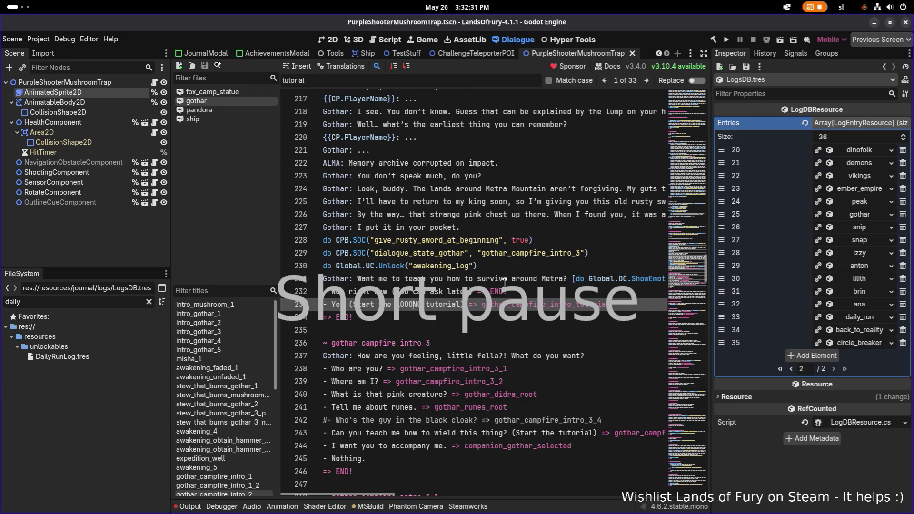
pyautogui.hotkey('ctrl', 'BackSpace')
pyautogui.hotkey('ctrl', 'Delete')
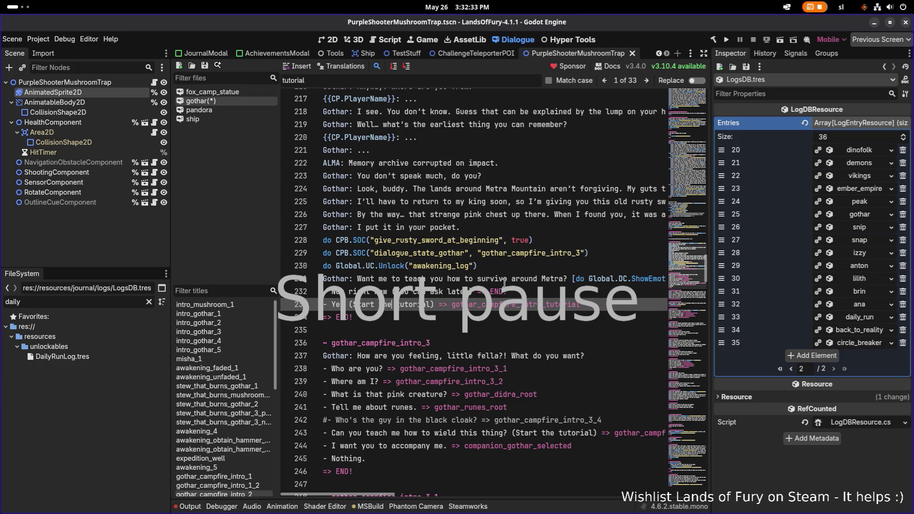
pyautogui.press('Up')
pyautogui.press('Up')
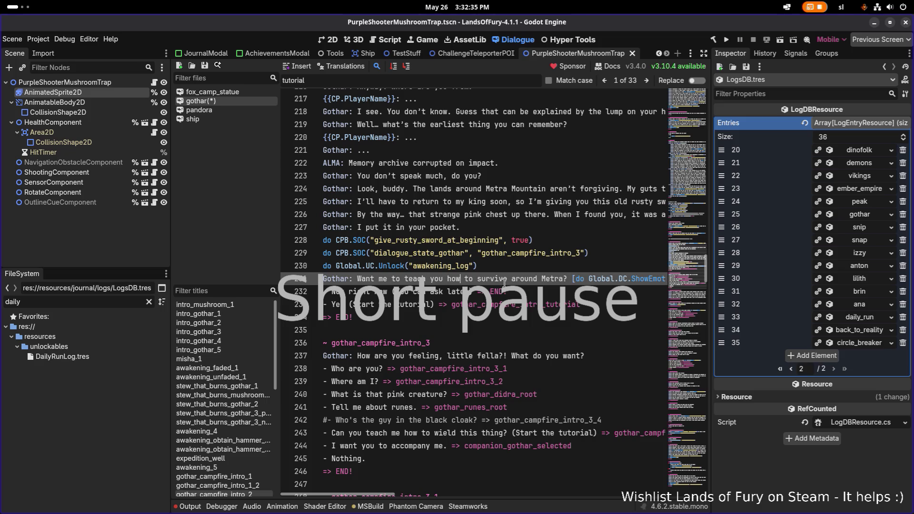
pyautogui.hotkey('ctrl', 'Right')
pyautogui.hotkey('ctrl', 'Right')
pyautogui.hotkey('ctrl', 'Right')
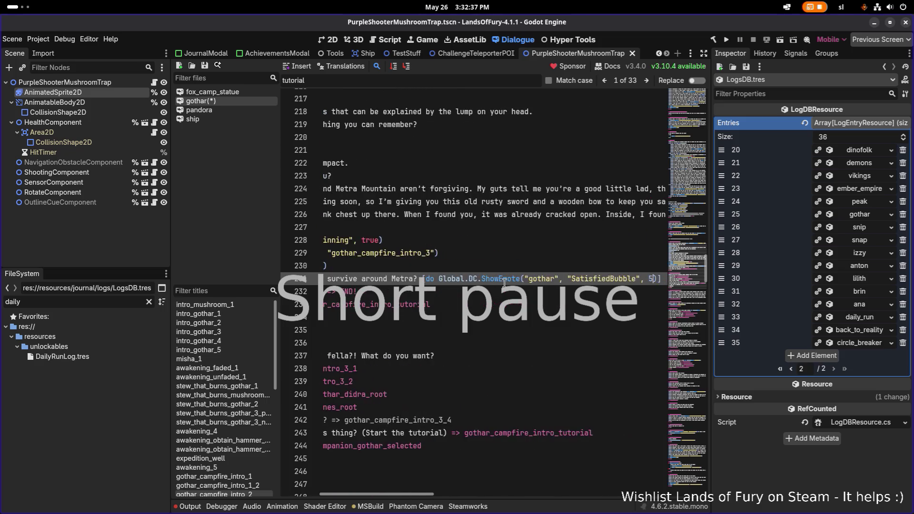
# Reread Gothar's rewritten line 231 from start to end, then return to the line start.
pyautogui.hotkey('ctrl', 'Right')
pyautogui.hotkey('ctrl', 'Right')
pyautogui.hotkey('ctrl', 'Right')
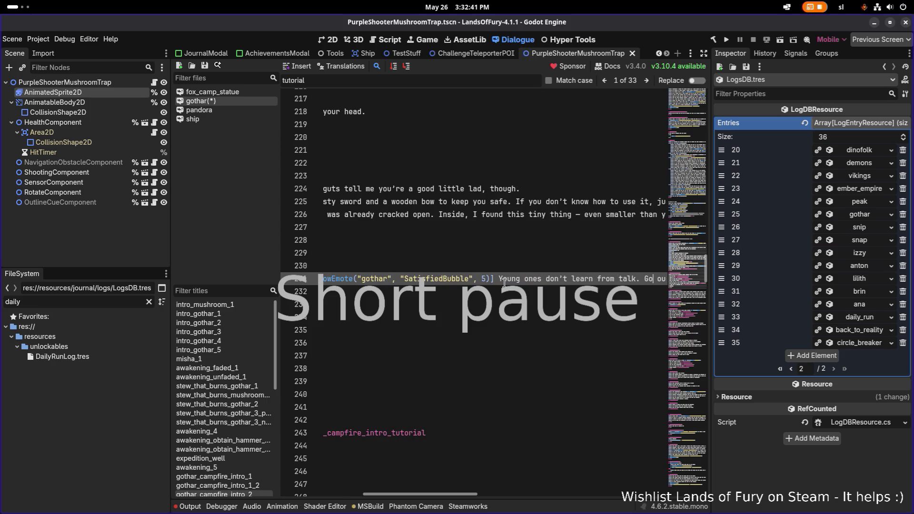
pyautogui.hotkey('ctrl', 'Right')
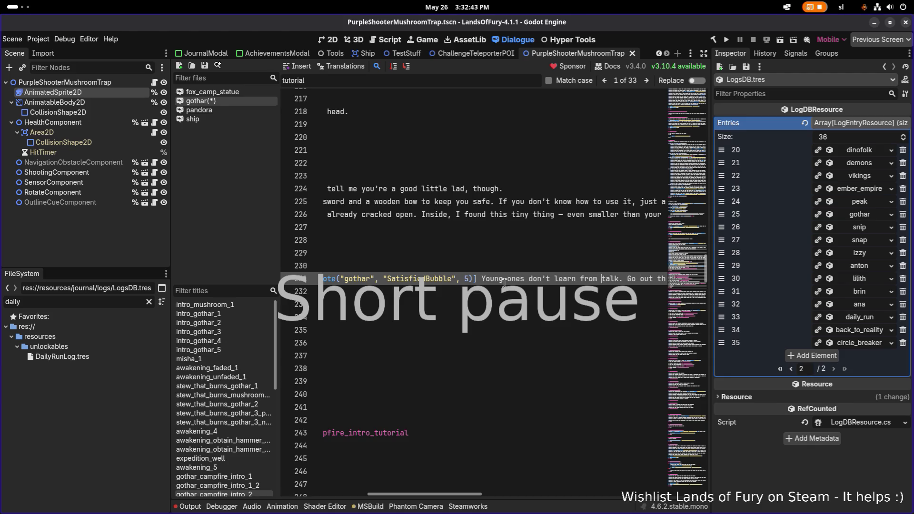
pyautogui.hscroll(-5, 504, 283)
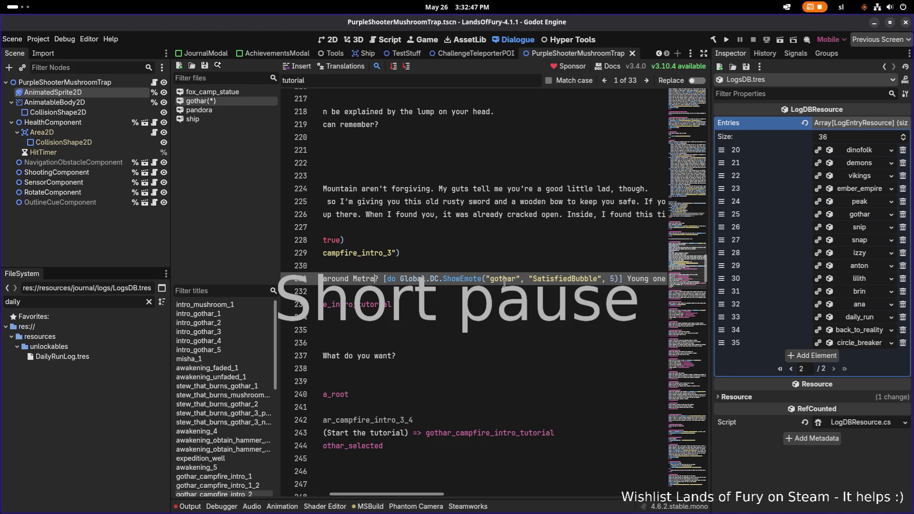
pyautogui.press('End')
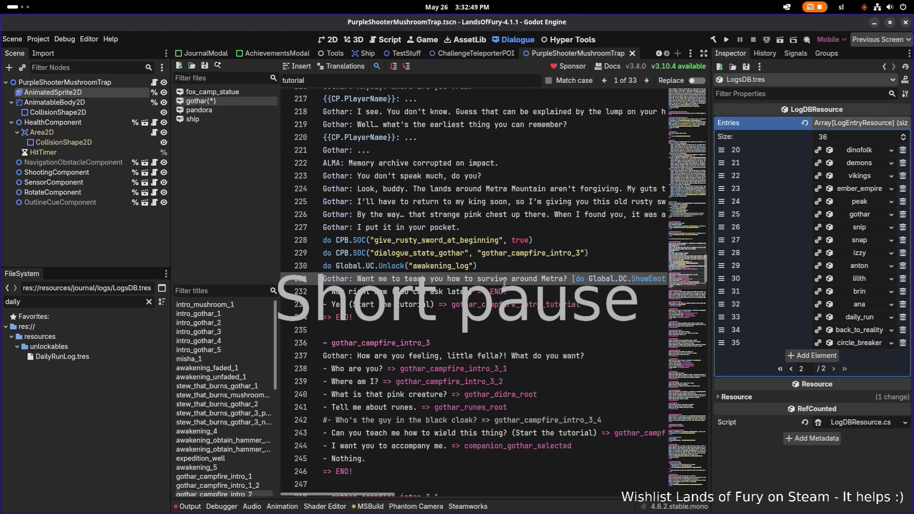
pyautogui.press('Home')
pyautogui.press('Right')
pyautogui.press('Right')
pyautogui.press('Right')
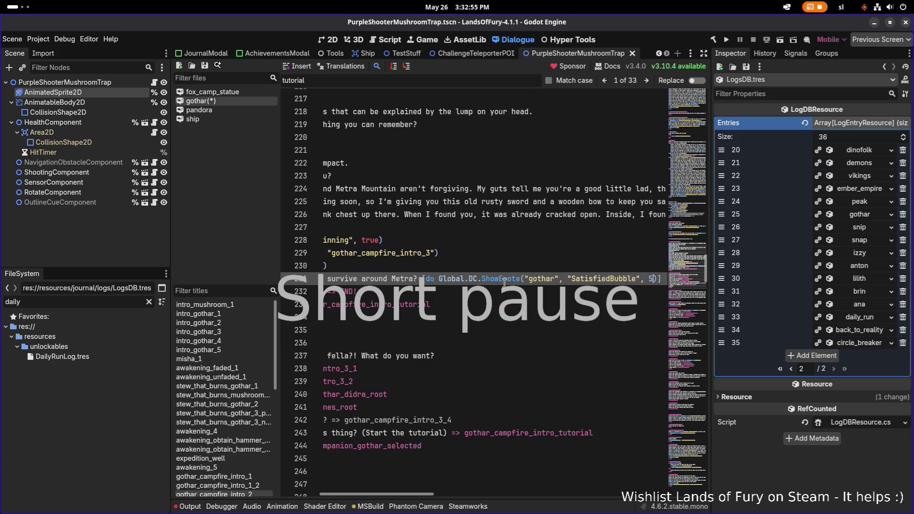
pyautogui.press('Right')
pyautogui.press('Right')
pyautogui.press('Right')
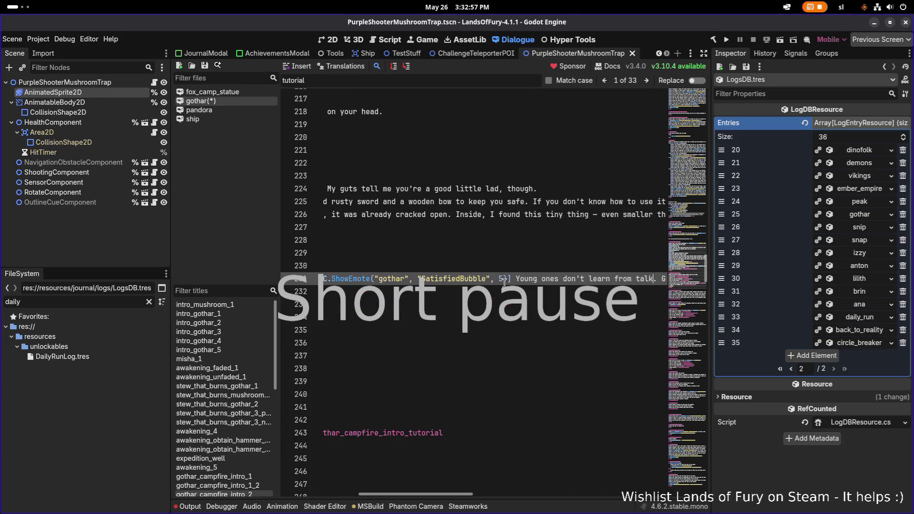
pyautogui.press('Right')
pyautogui.press('Right')
pyautogui.press('Right')
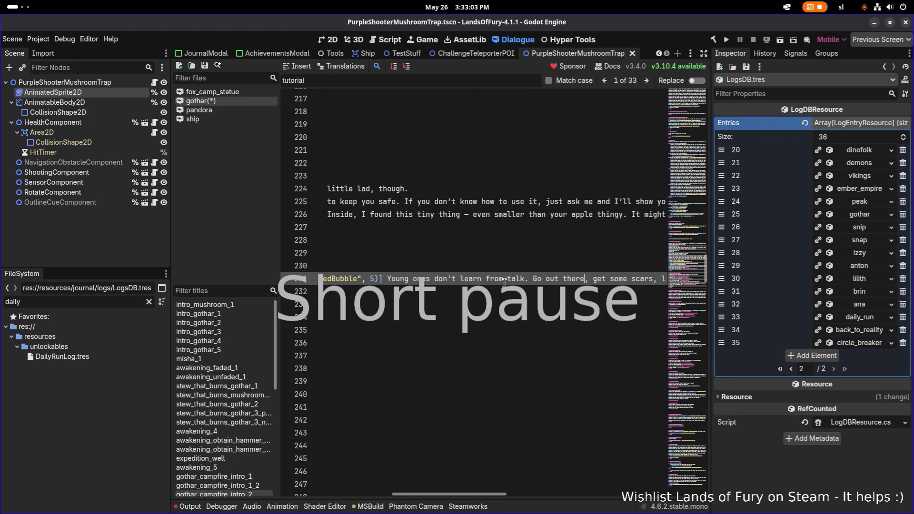
pyautogui.press('Right')
pyautogui.press('Right')
pyautogui.press('Right')
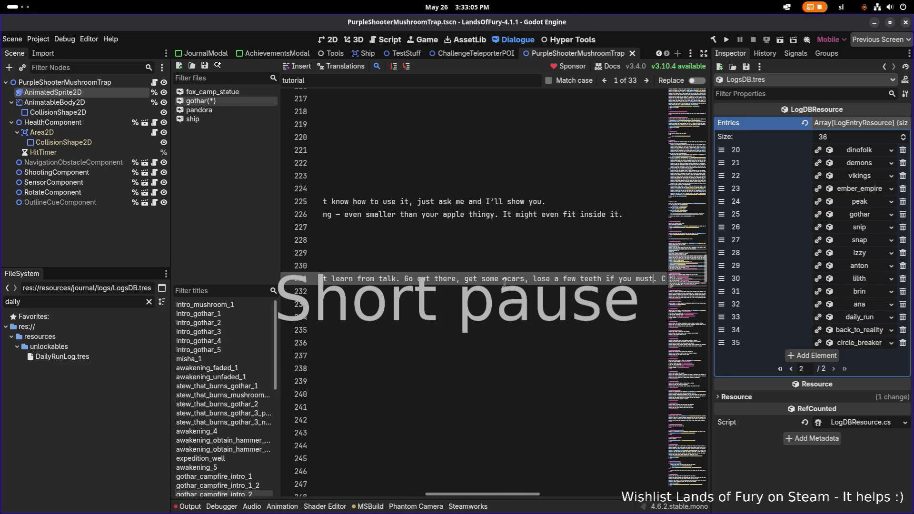
pyautogui.press('Right')
pyautogui.press('Right')
pyautogui.press('Right')
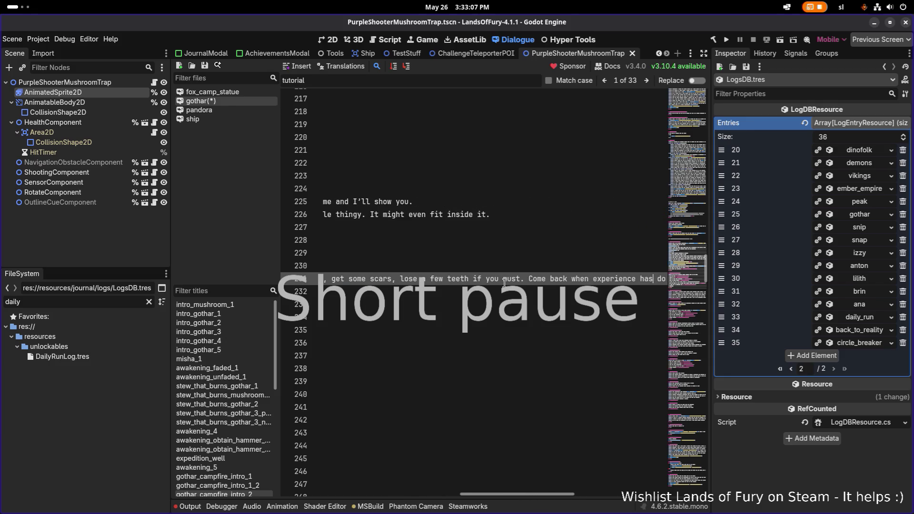
pyautogui.press('Right')
pyautogui.press('Right')
pyautogui.press('Right')
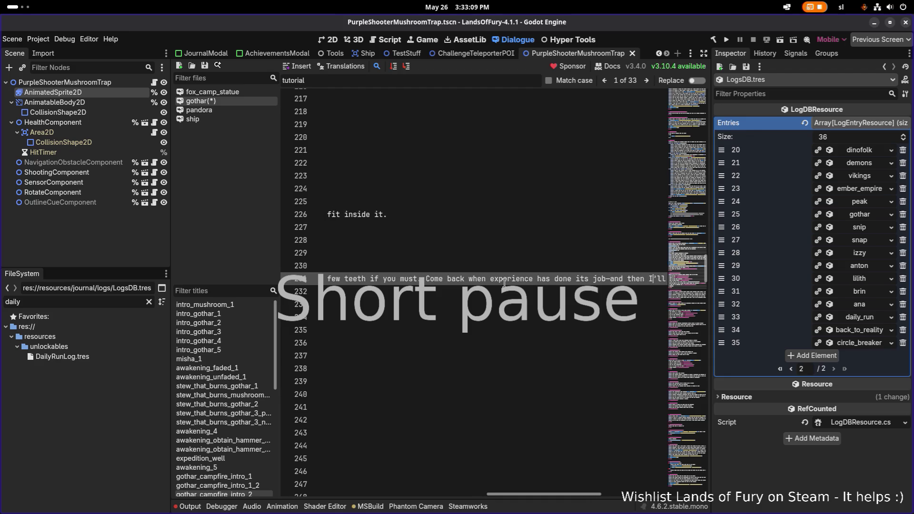
pyautogui.press('Right')
pyautogui.press('Right')
pyautogui.press('Right')
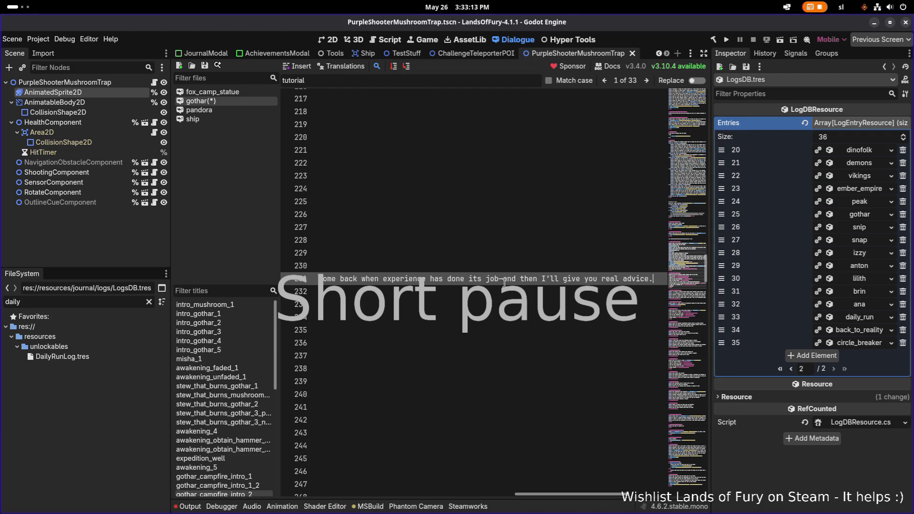
pyautogui.press('Home')
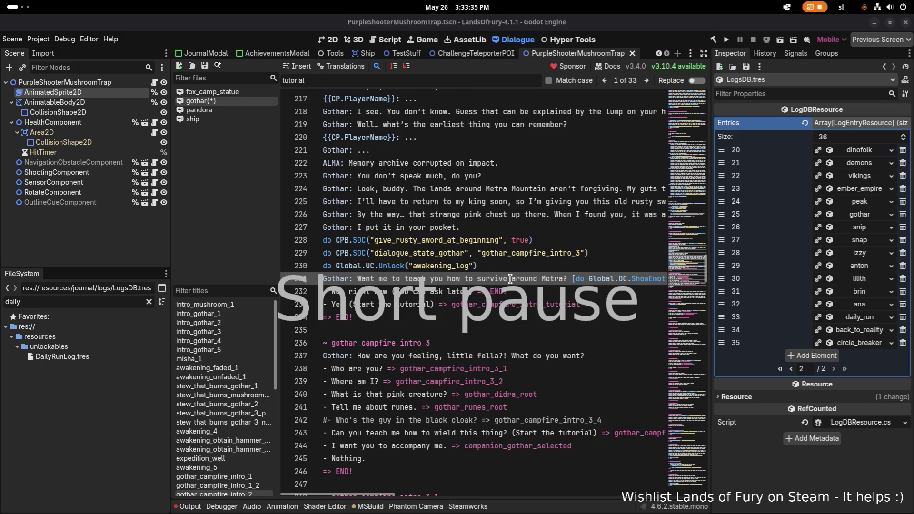
pyautogui.scroll(-1, 700, 243)
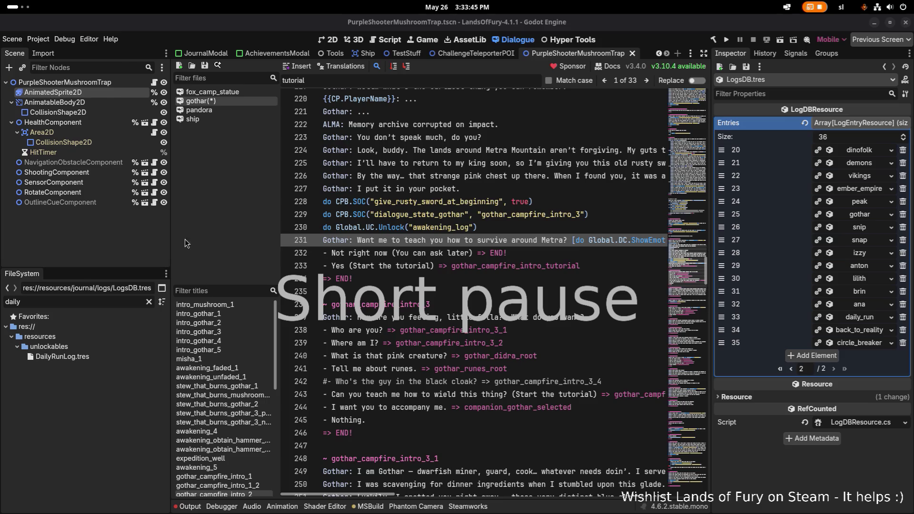
# Return focus to the dialogue editor and save the gothar dialogue file.
pyautogui.hotkey('alt', 'Tab')
pyautogui.press('Tab')
pyautogui.press('Tab')
pyautogui.press('Escape')
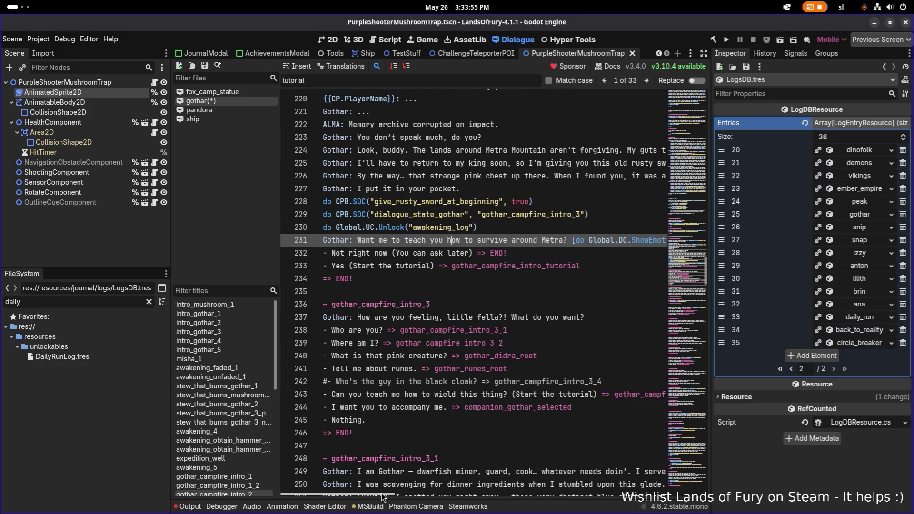
pyautogui.click(427, 304)
pyautogui.hotkey('ctrl', 's')
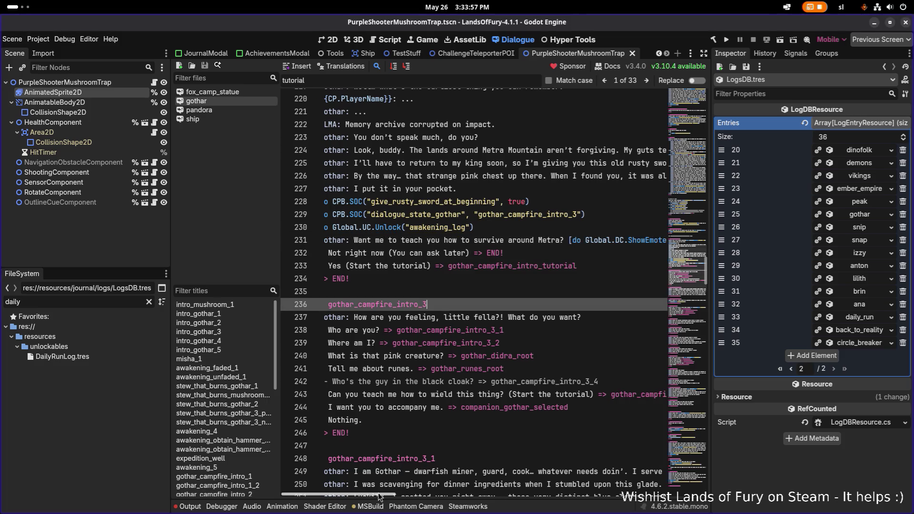
pyautogui.moveTo(380, 493)
pyautogui.mouseDown()
pyautogui.moveTo(388, 496)
pyautogui.moveTo(352, 495)
pyautogui.mouseUp()
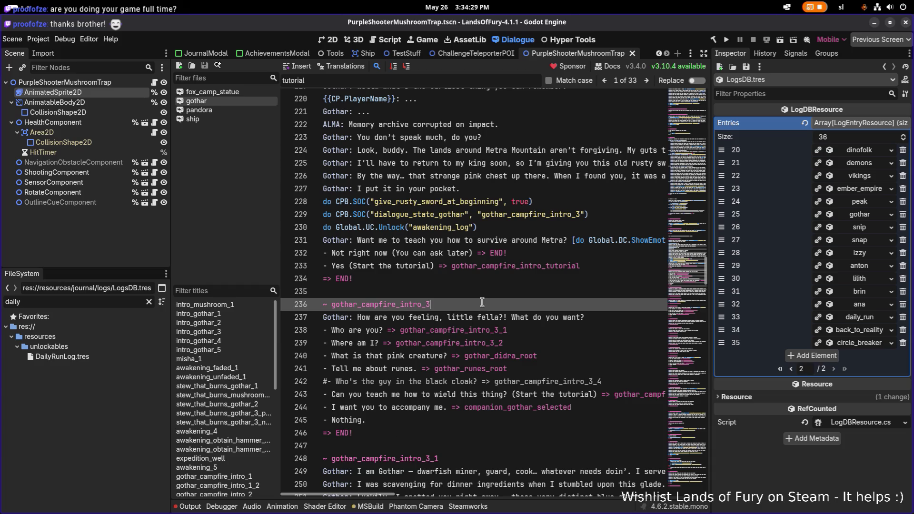
pyautogui.click(464, 253)
pyautogui.click(469, 243)
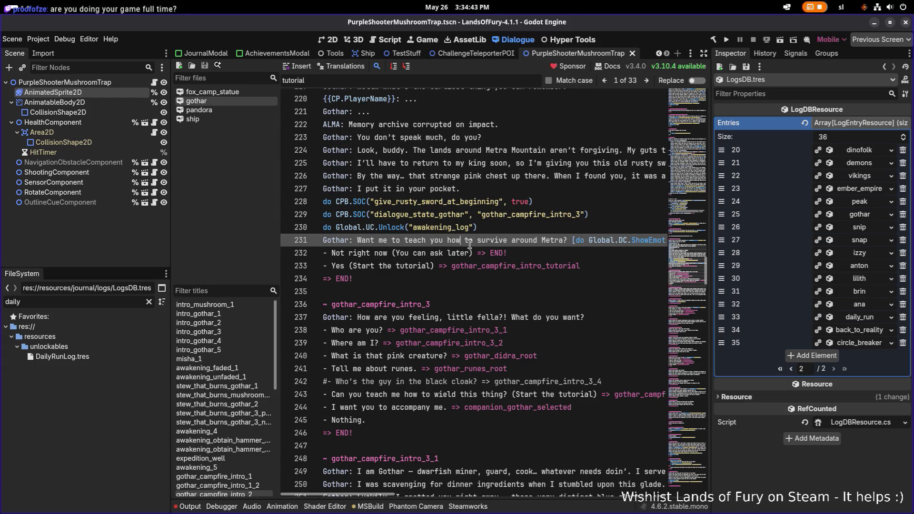
pyautogui.press('Right')
pyautogui.press('Right')
pyautogui.press('Right')
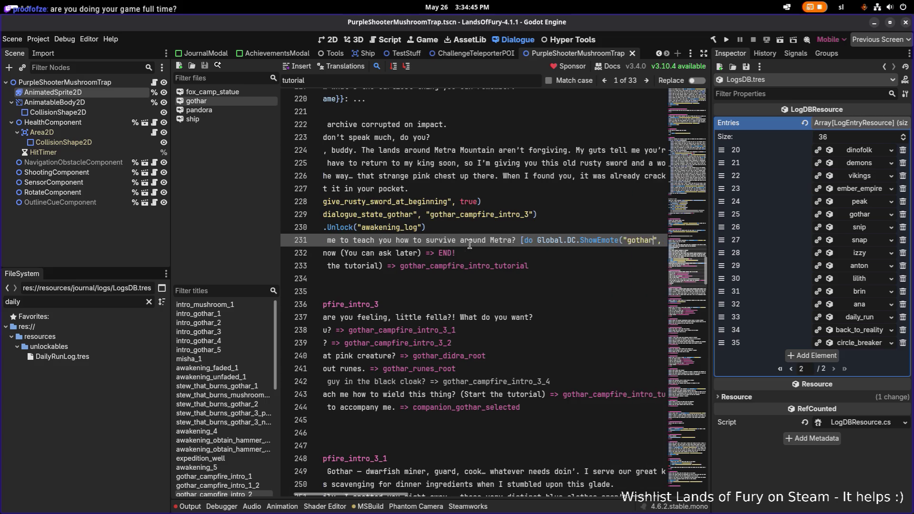
pyautogui.press('Right')
pyautogui.press('Right')
pyautogui.press('Right')
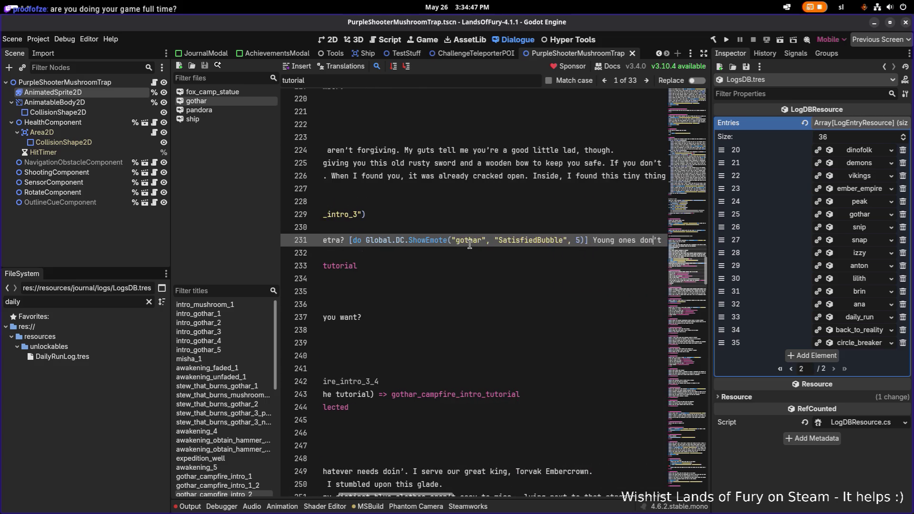
pyautogui.press('Right')
pyautogui.press('Right')
pyautogui.press('Right')
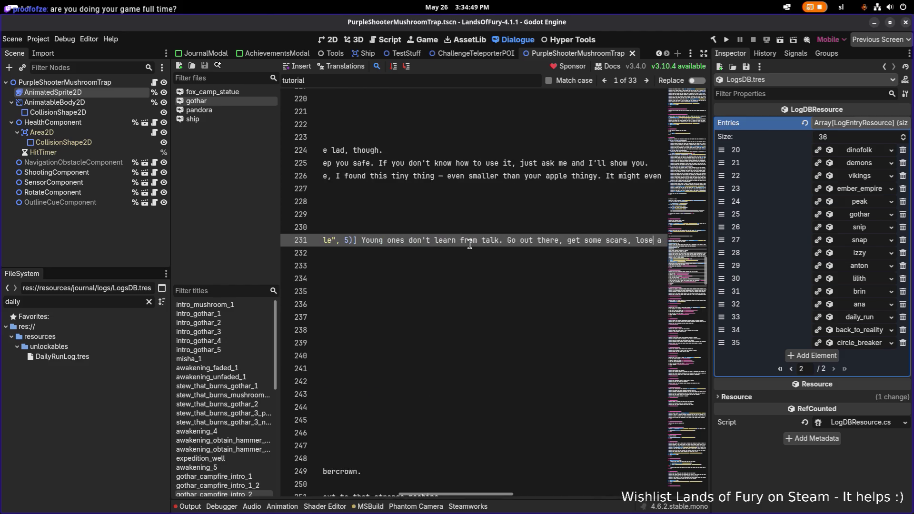
pyautogui.press('Right')
pyautogui.press('Right')
pyautogui.press('Right')
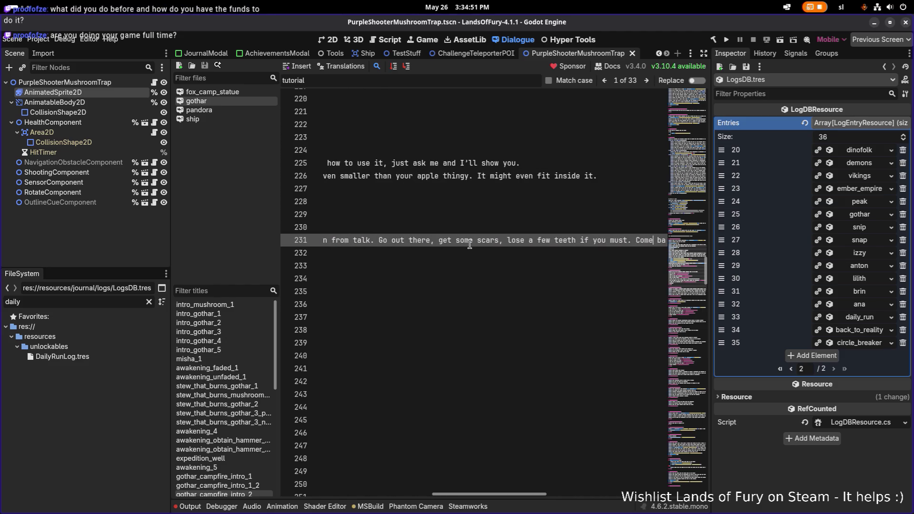
pyautogui.press('Right')
pyautogui.press('Right')
pyautogui.press('Right')
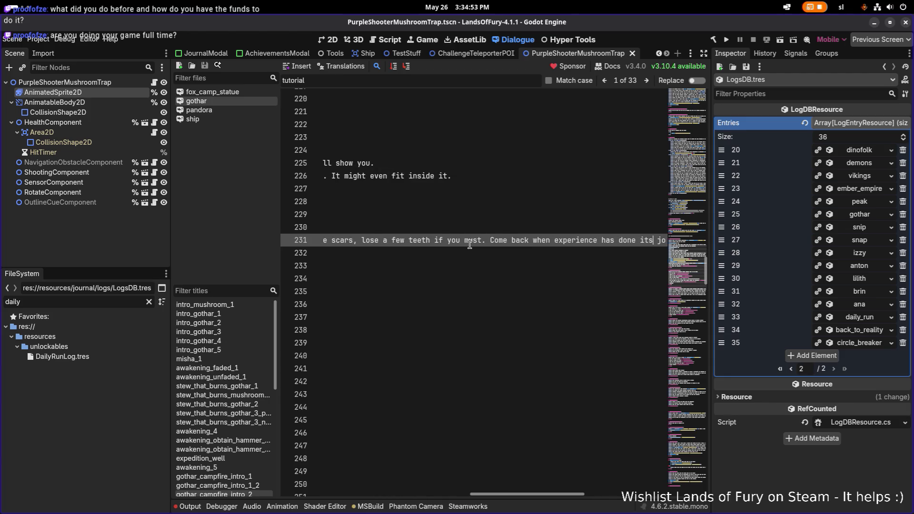
pyautogui.press('Right')
pyautogui.press('Right')
pyautogui.press('Right')
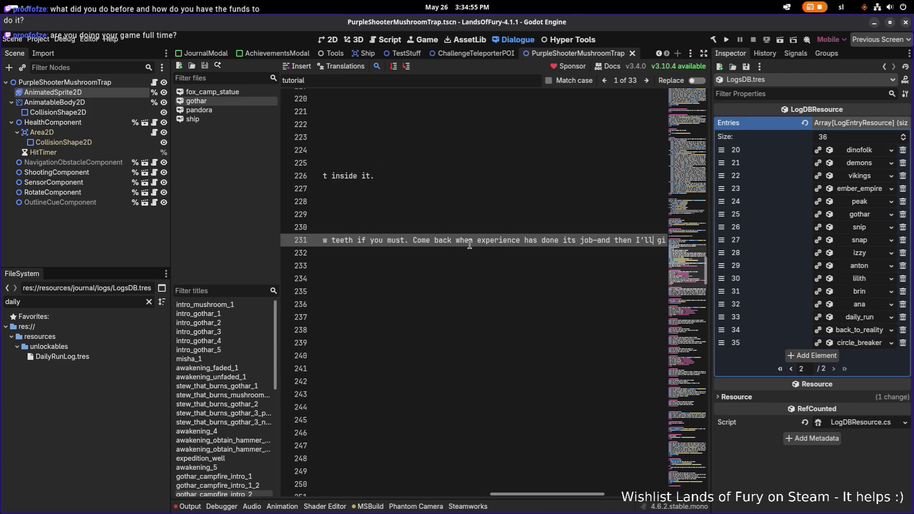
pyautogui.press('Right')
pyautogui.press('Right')
pyautogui.press('Right')
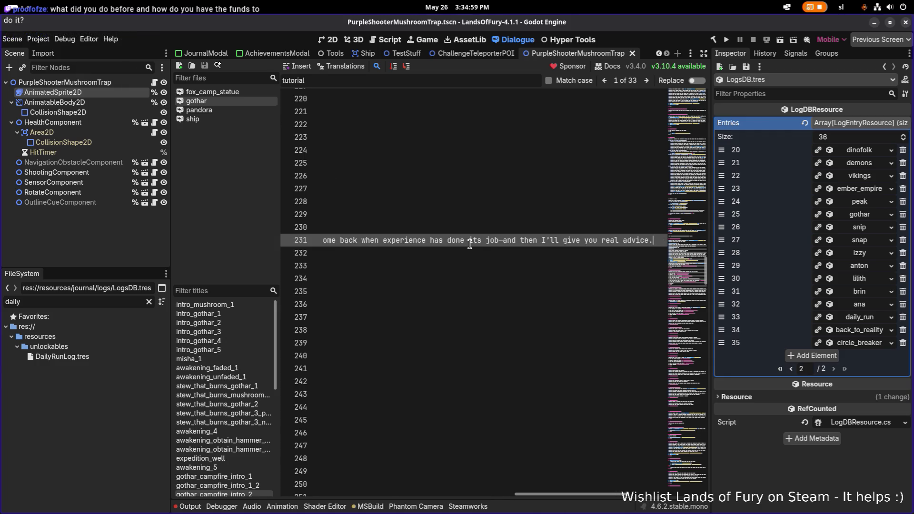
pyautogui.press('Home')
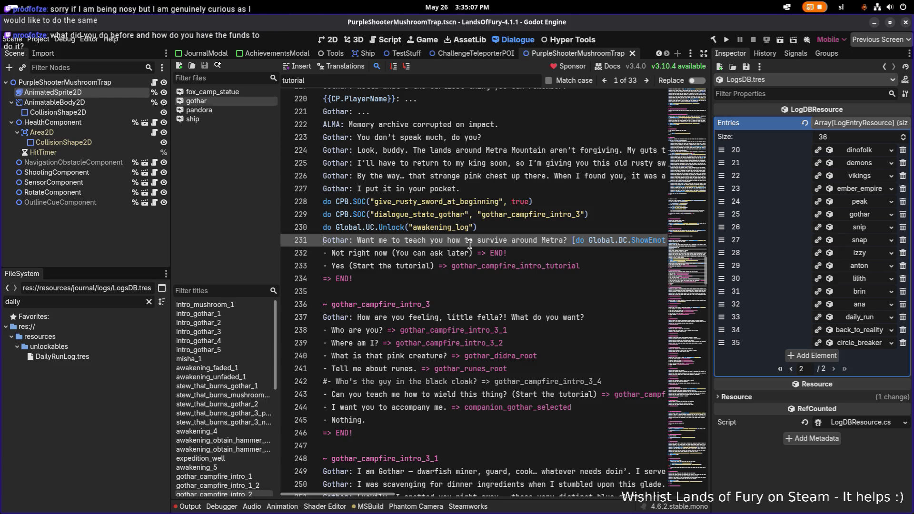
# Check the ending of Gothar's tutorial offer and the Not right now response.
pyautogui.press('End')
pyautogui.press('Home')
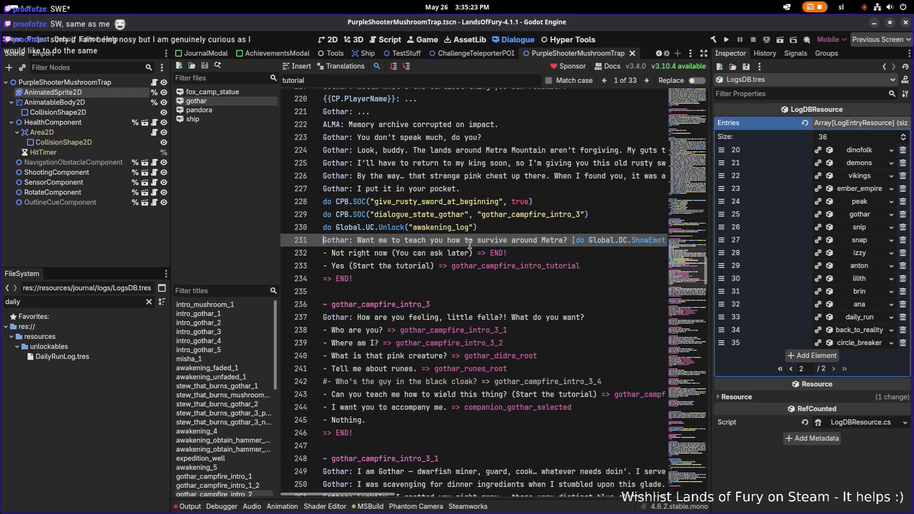
pyautogui.press('End')
pyautogui.press('Home')
pyautogui.press('Down')
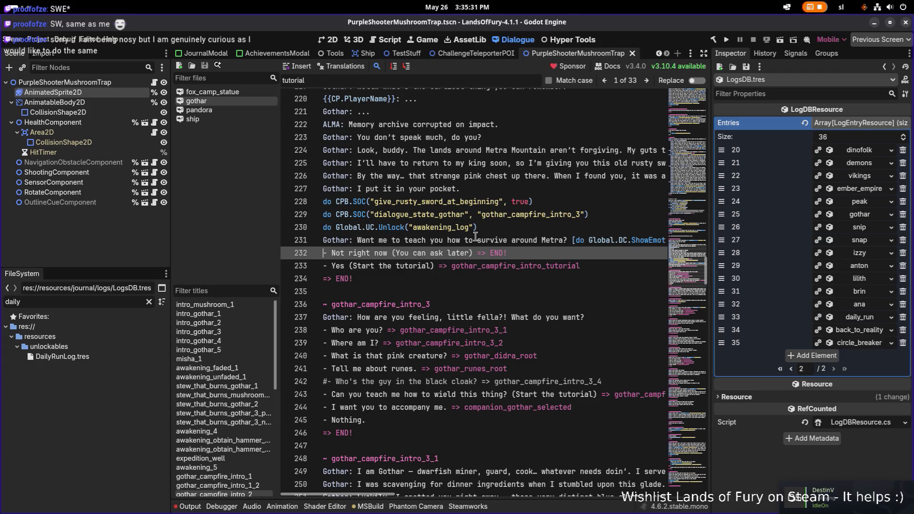
pyautogui.scroll(-1, 436, 232)
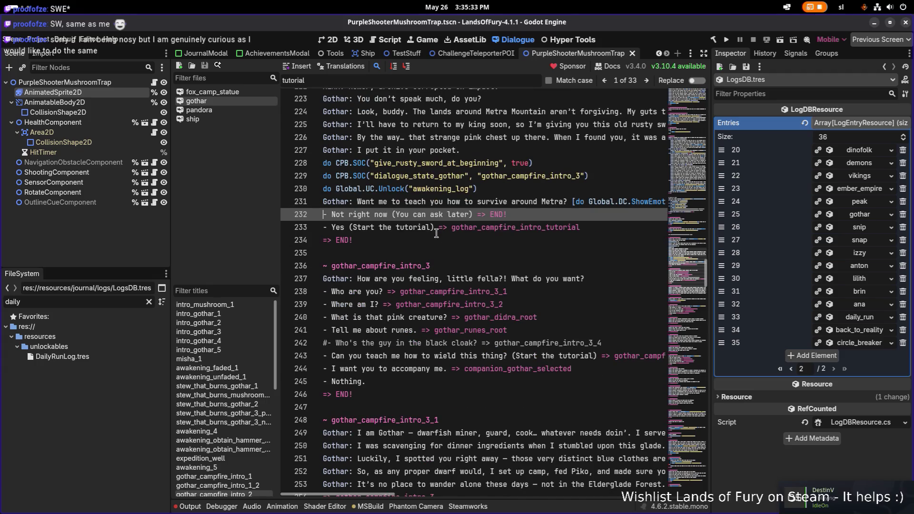
pyautogui.scroll(1, 437, 234)
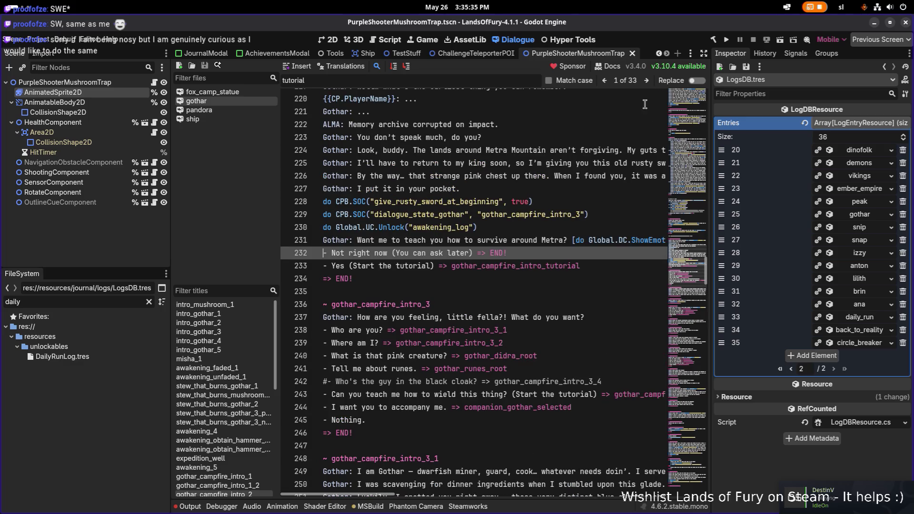
# Save the edited dialogue and run the project.
pyautogui.click(475, 240)
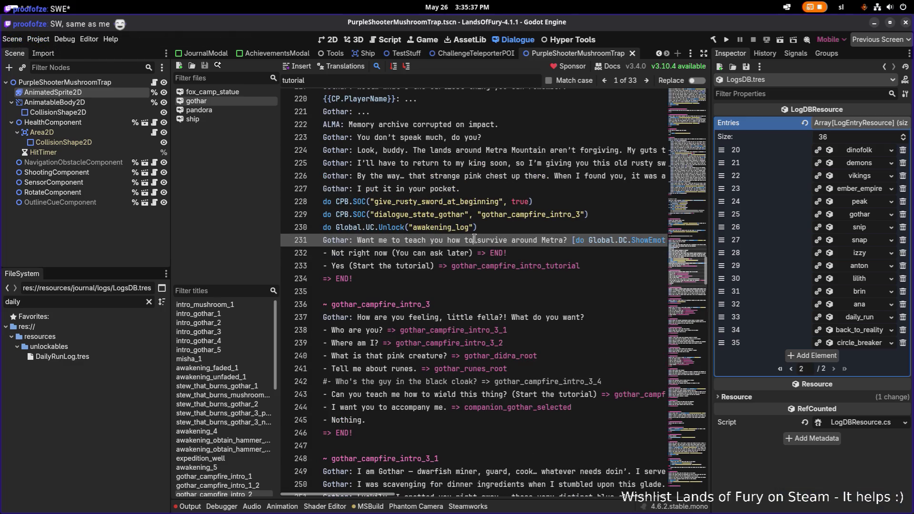
pyautogui.hotkey('ctrl', 's')
pyautogui.click(727, 40)
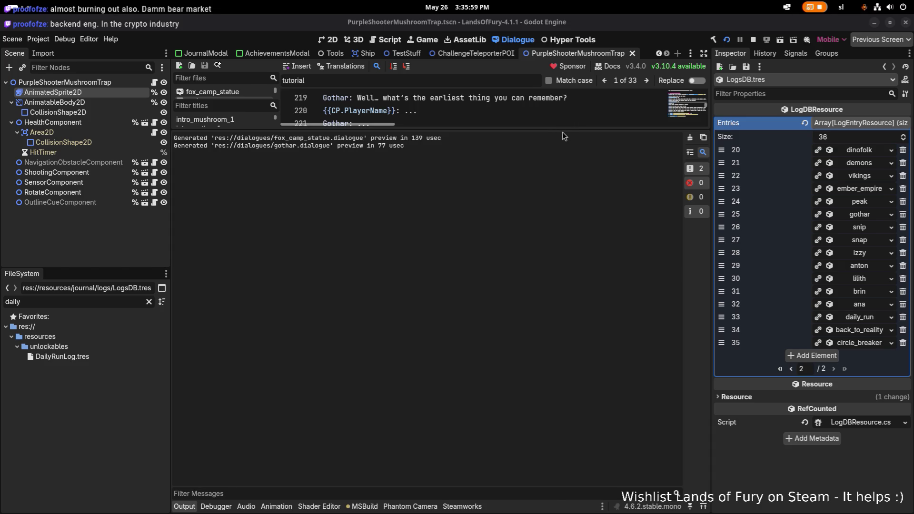
# Shrink the output area, then start Lands of Fury and load the first saved profile.
pyautogui.moveTo(564, 128); pyautogui.dragTo(515, 379)
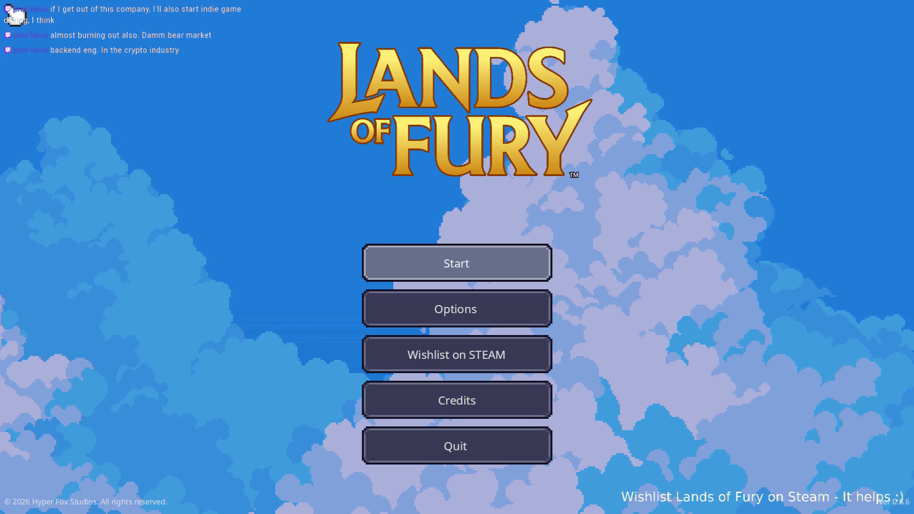
pyautogui.press('Return')
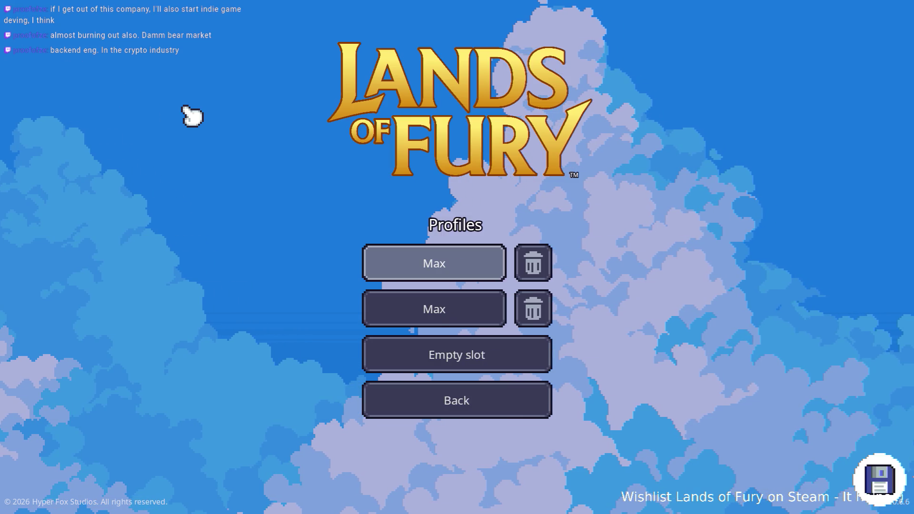
pyautogui.press('Return')
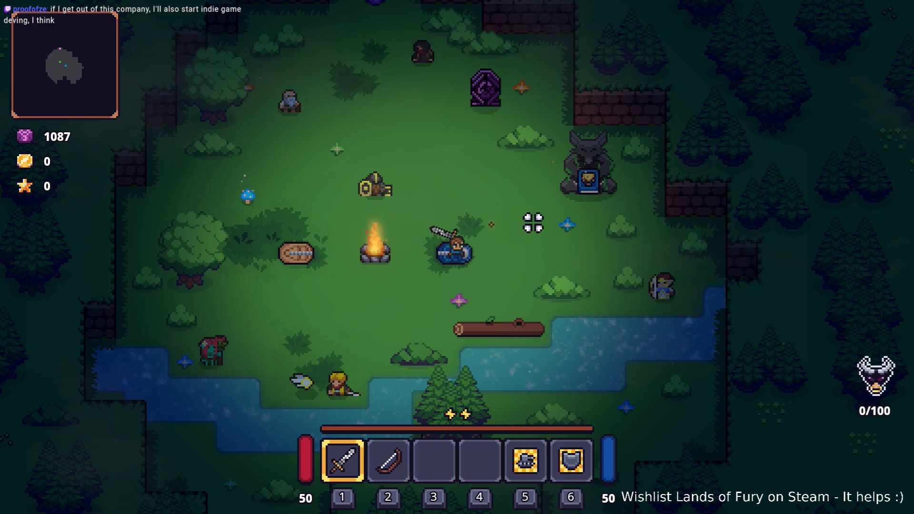
# Walk the player around the campfire clearing.
pyautogui.press('Escape')
pyautogui.click(508, 270)
pyautogui.press('d')
pyautogui.press('w')
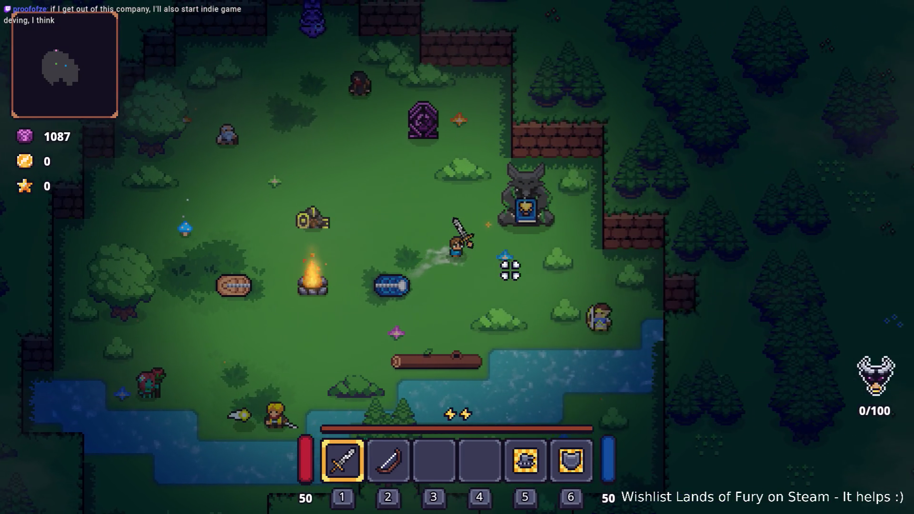
pyautogui.press('s')
pyautogui.press('a')
pyautogui.press('w')
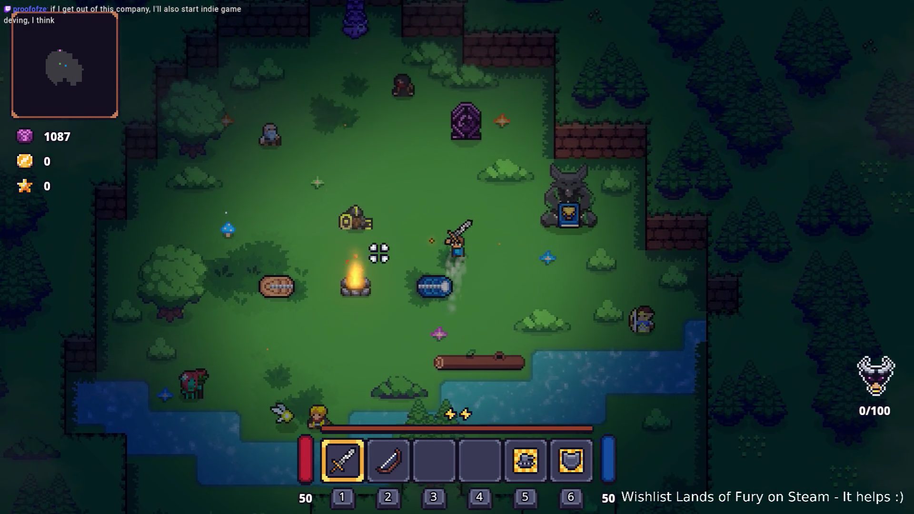
pyautogui.press('d')
# Quit to the main menu, create a new profile, and play with it.
pyautogui.press('Escape')
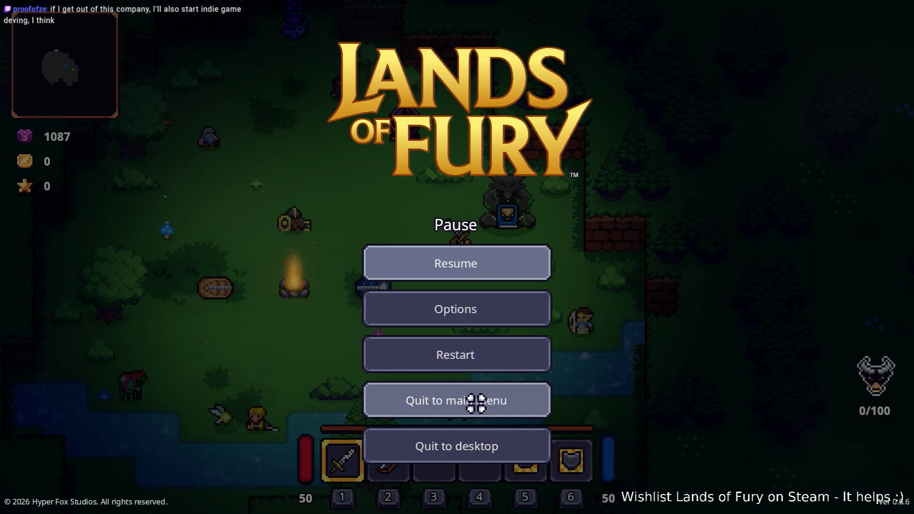
pyautogui.click(475, 402)
pyautogui.click(516, 266)
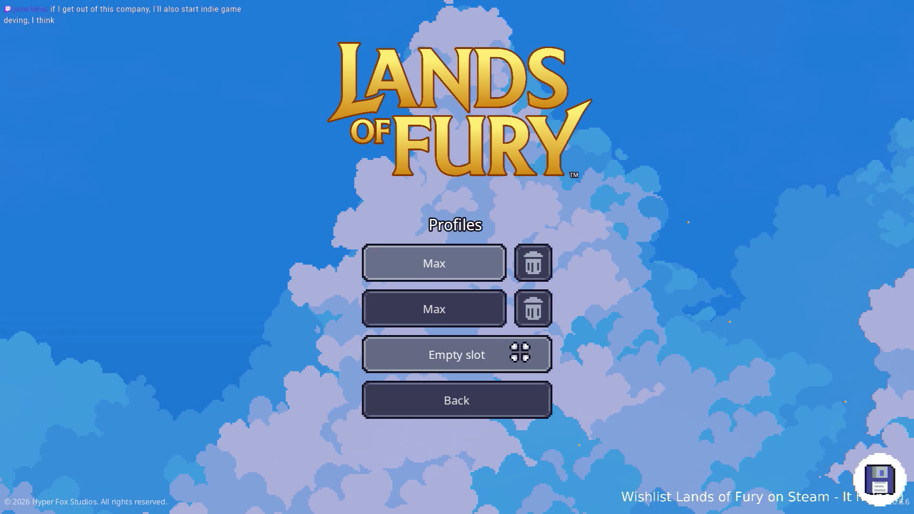
pyautogui.click(521, 352)
pyautogui.click(452, 410)
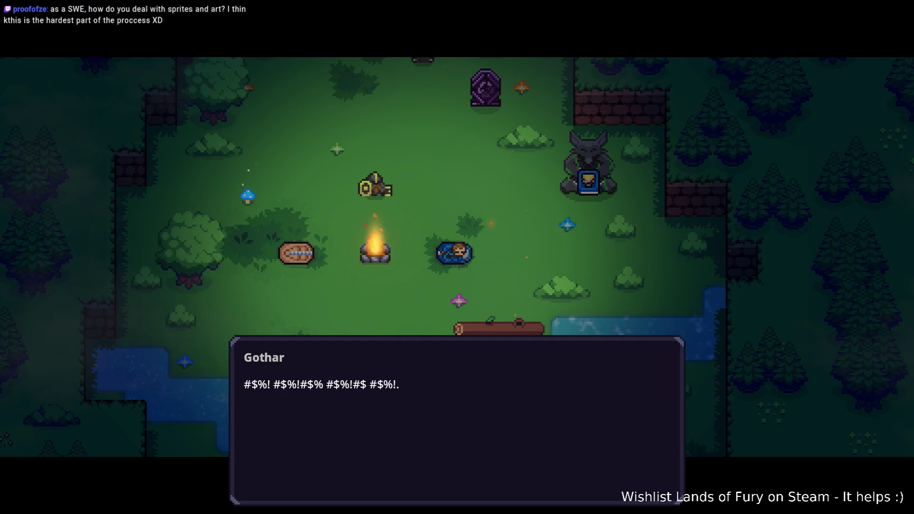
# Advance through the intro dialogue past Gothar's laughing line and close it.
pyautogui.press('space')
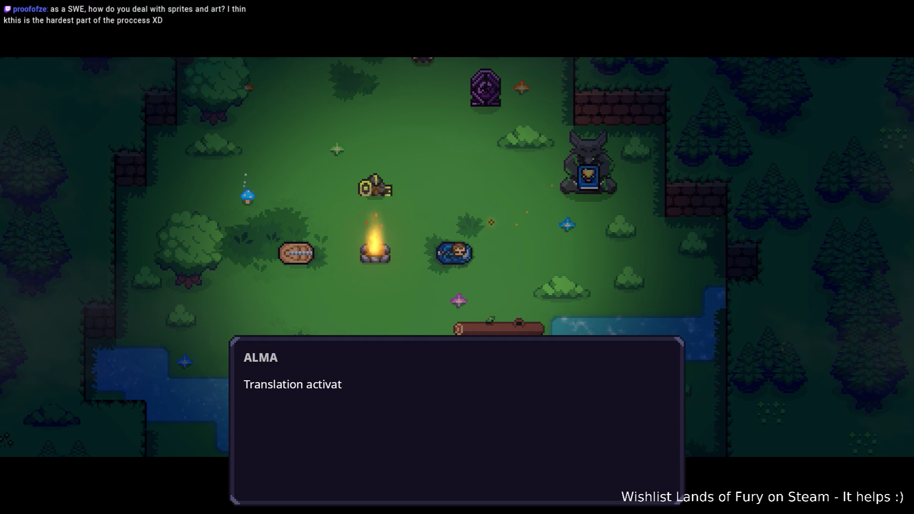
pyautogui.press('space')
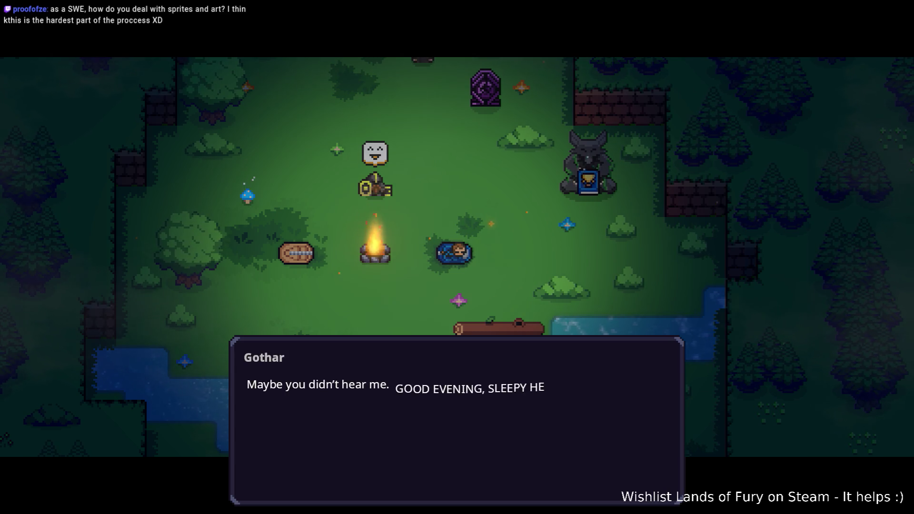
pyautogui.press('space')
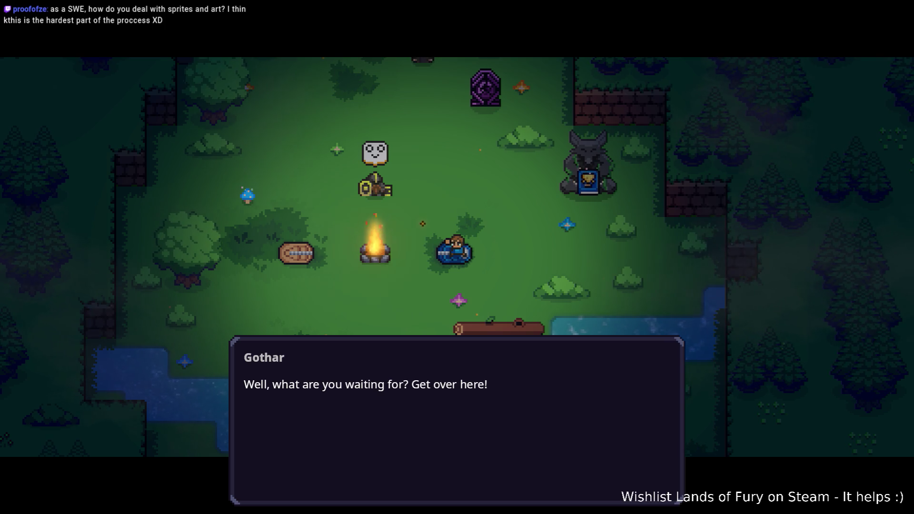
pyautogui.click(604, 267)
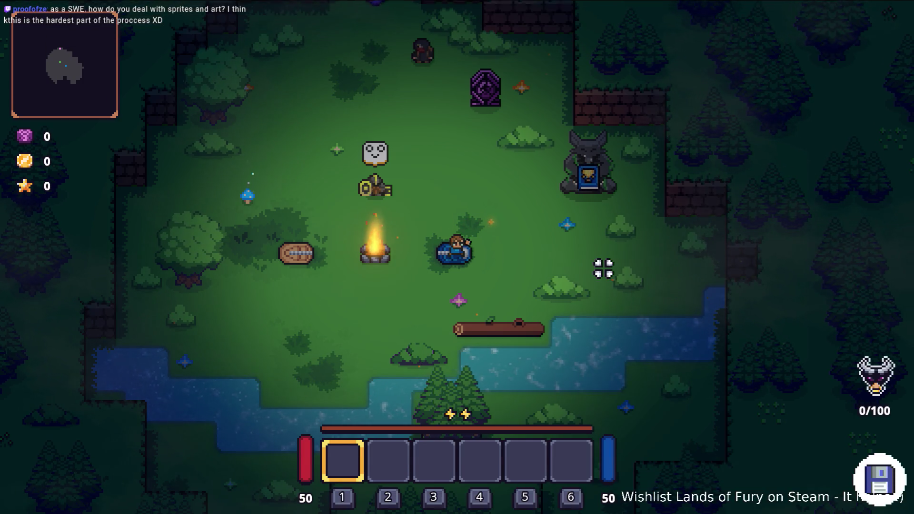
# Talk to Gothar and click through his questions to the 'Look, buddy' line.
pyautogui.hotkey('w', 'a')
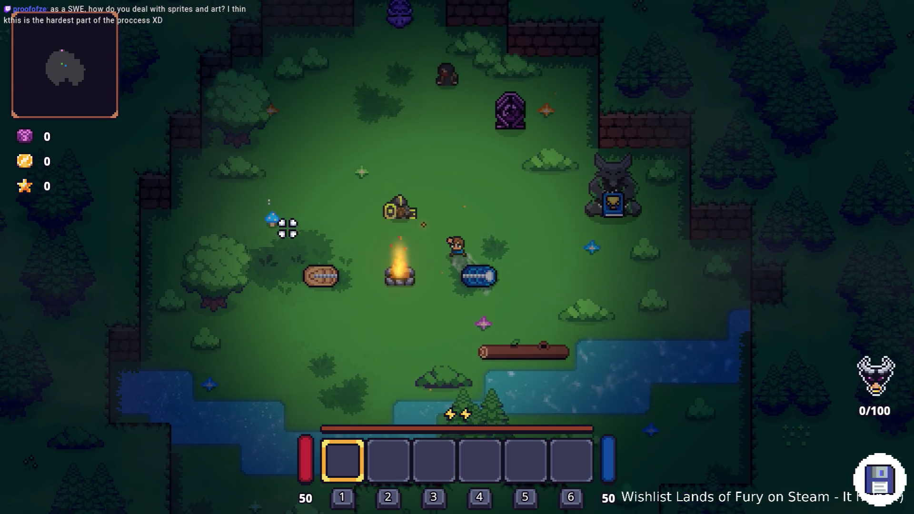
pyautogui.press('e')
pyautogui.click(299, 240)
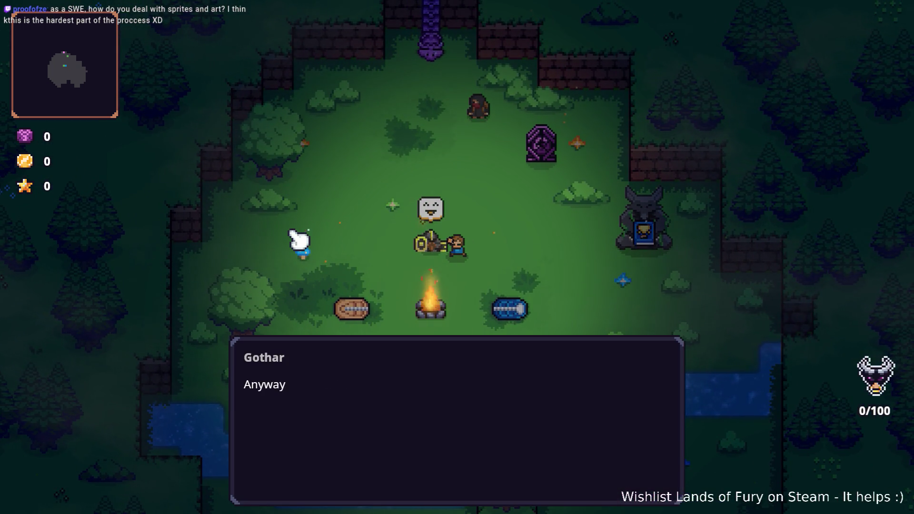
pyautogui.click(299, 240)
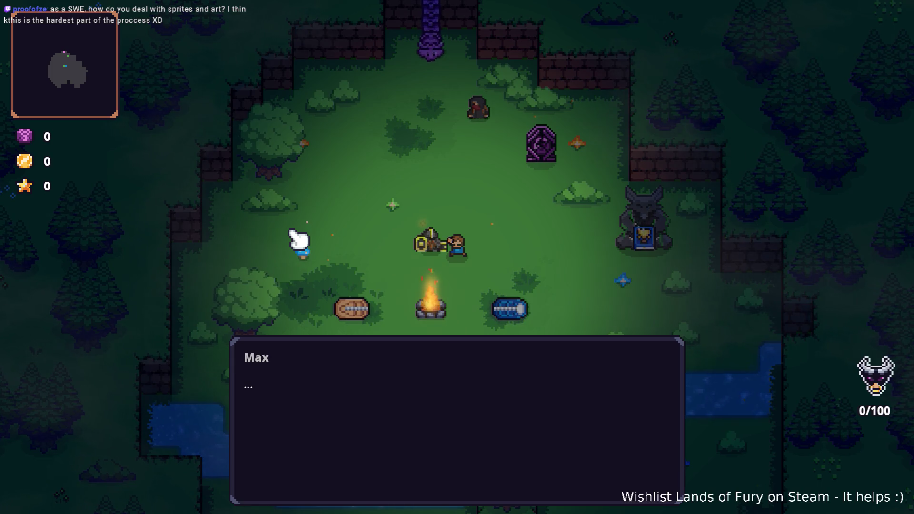
pyautogui.click(299, 241)
pyautogui.click(299, 241)
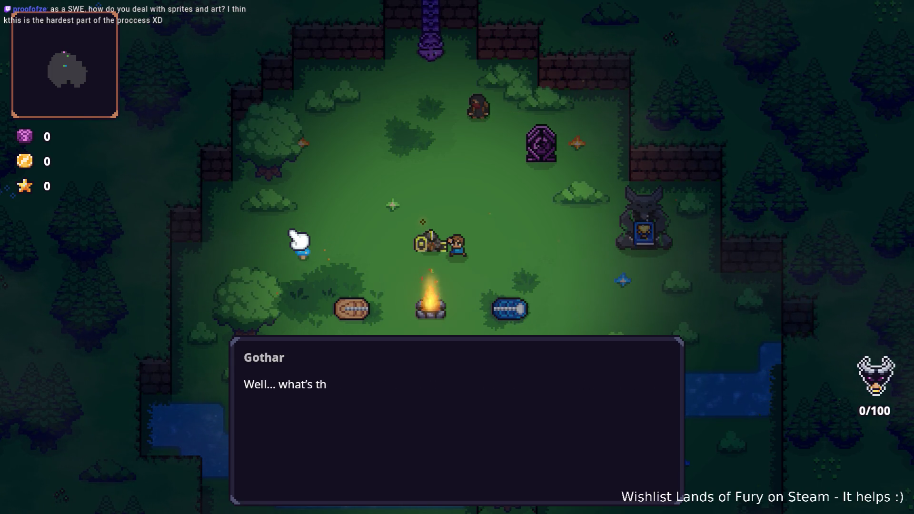
pyautogui.click(298, 240)
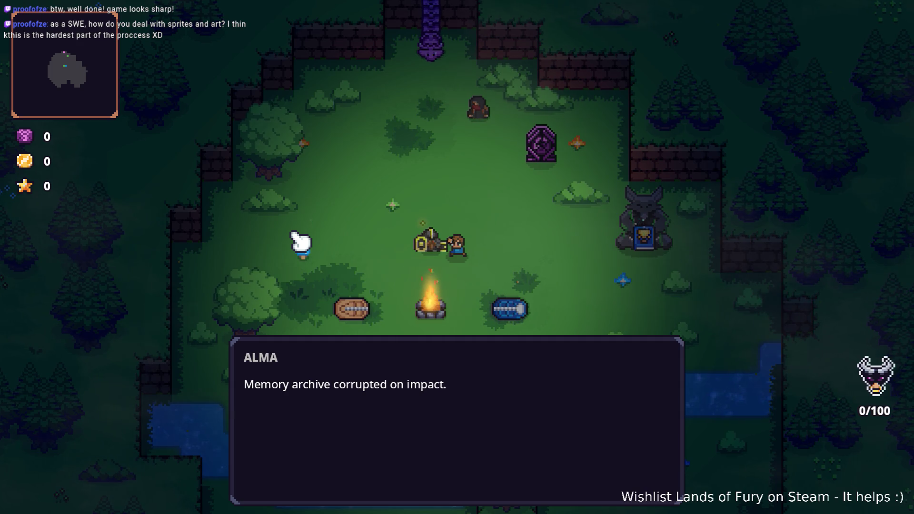
pyautogui.click(299, 241)
pyautogui.click(299, 240)
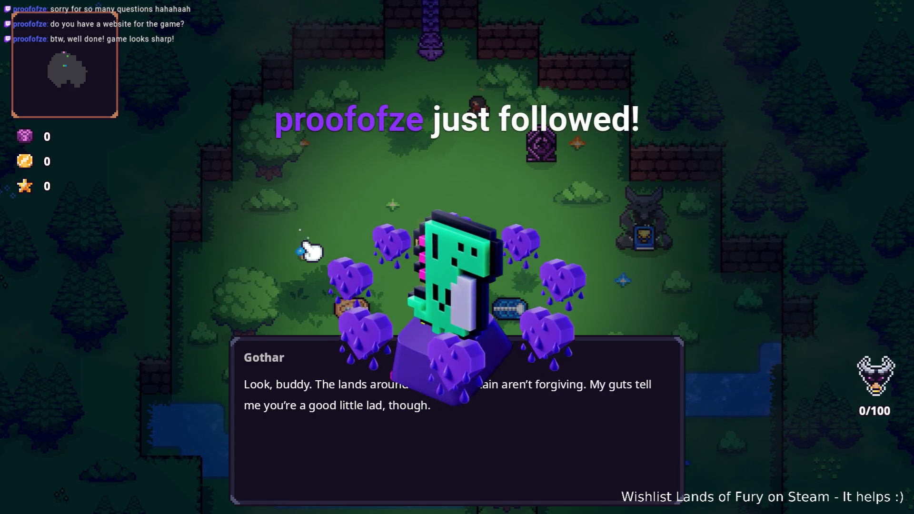
# Advance Gothar's lines to the Metra tutorial offer, then switch back to the Godot editor.
pyautogui.press('space')
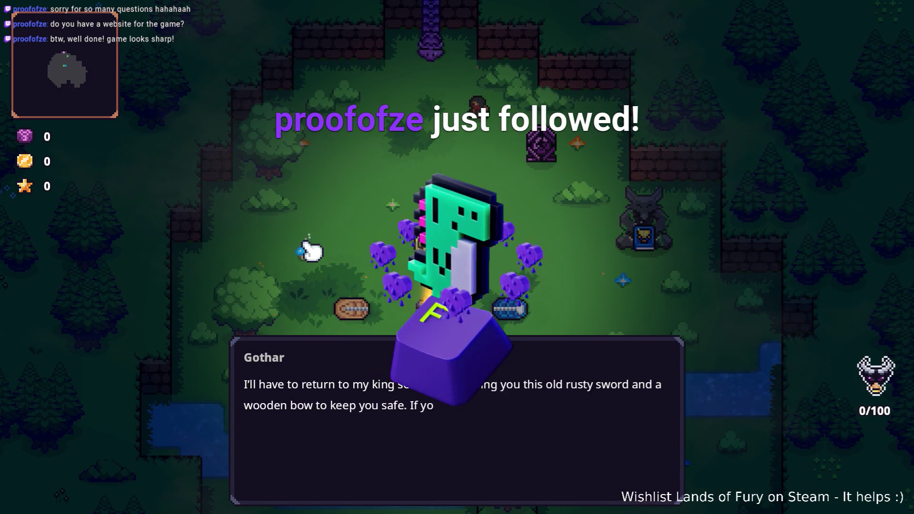
pyautogui.press('space')
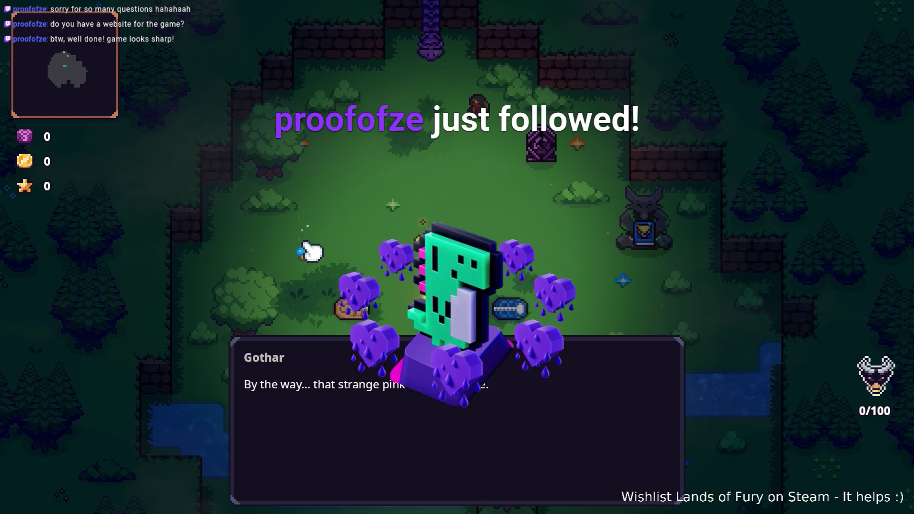
pyautogui.press('space')
pyautogui.press('space')
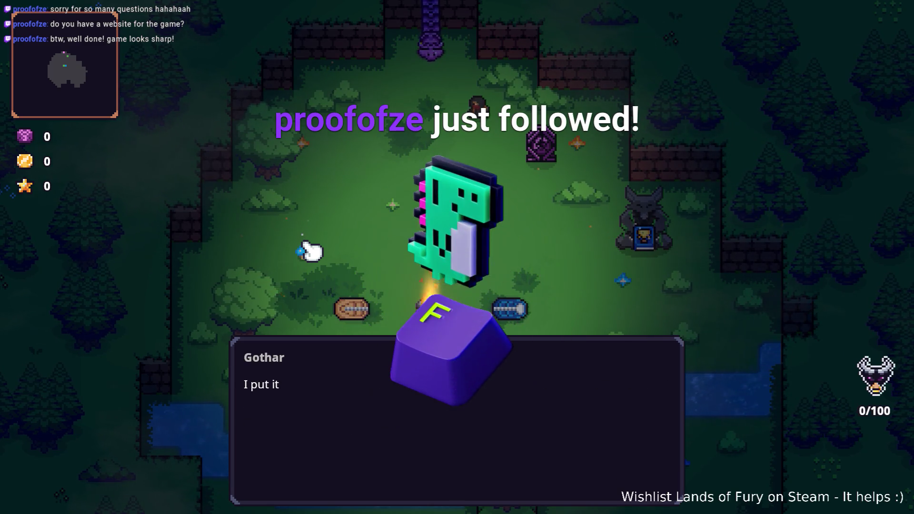
pyautogui.press('space')
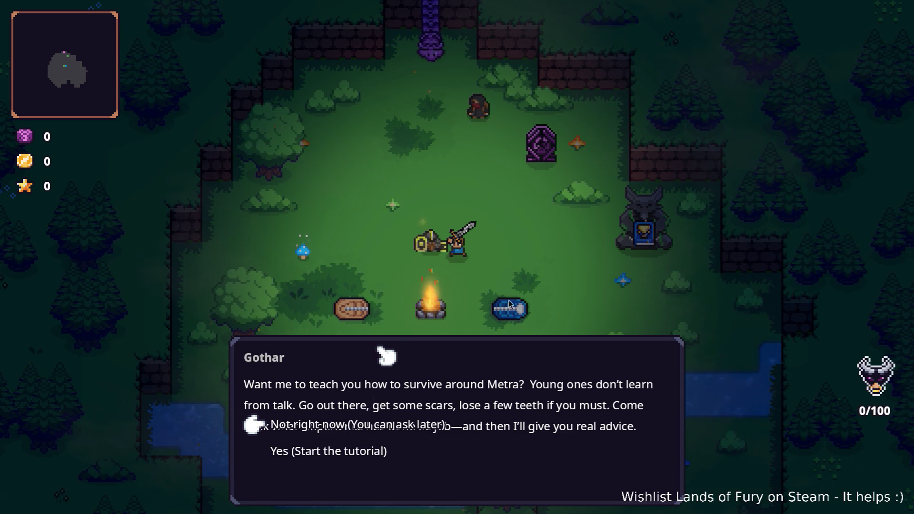
pyautogui.hotkey('alt', 'Tab')
pyautogui.hotkey('alt', 'shift', 'Tab')
pyautogui.hotkey('alt', 'shift', 'Tab')
pyautogui.hotkey('alt', 'shift', 'Tab')
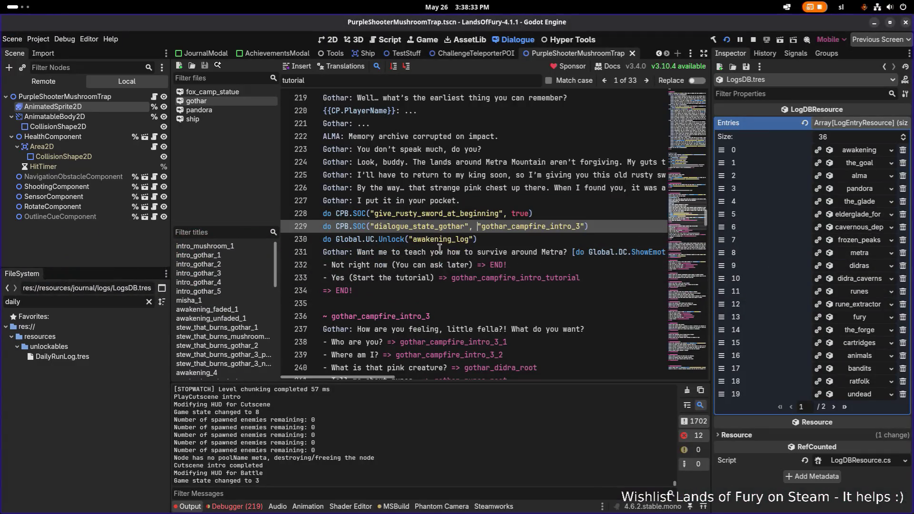
pyautogui.scroll(2, 440, 248)
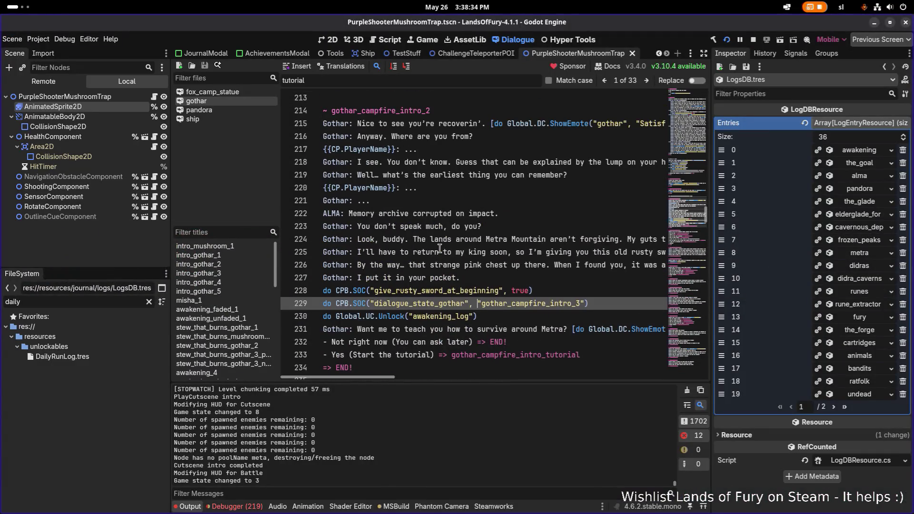
pyautogui.click(385, 253)
pyautogui.hotkey('ctrl', 'Right')
pyautogui.hotkey('ctrl', 'Right')
pyautogui.hotkey('ctrl', 'Right')
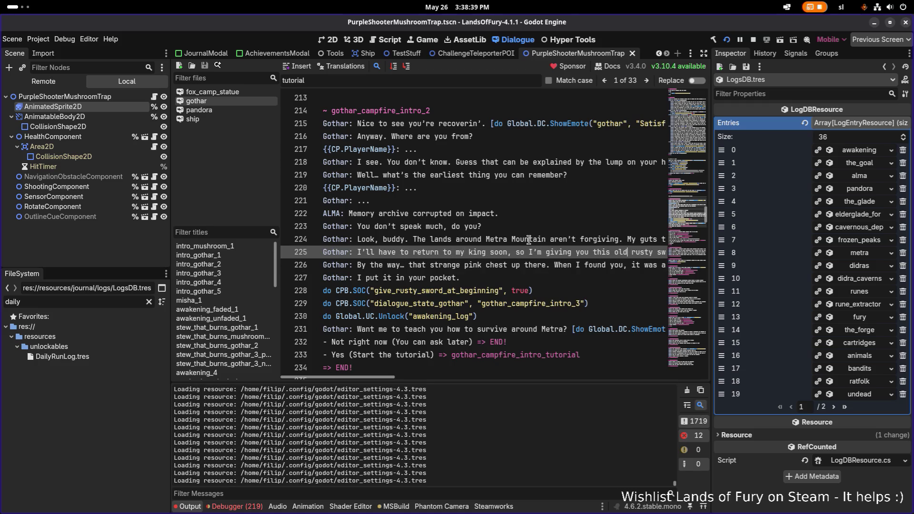
pyautogui.hotkey('ctrl', 'Right')
pyautogui.hotkey('ctrl', 'Right')
pyautogui.hotkey('ctrl', 'Right')
pyautogui.hotkey('ctrl', 'Right')
pyautogui.hotkey('ctrl', 'Right')
pyautogui.hotkey('ctrl', 'Right')
pyautogui.hotkey('ctrl', 'Right')
pyautogui.hotkey('ctrl', 'Right')
pyautogui.hotkey('ctrl', 'Right')
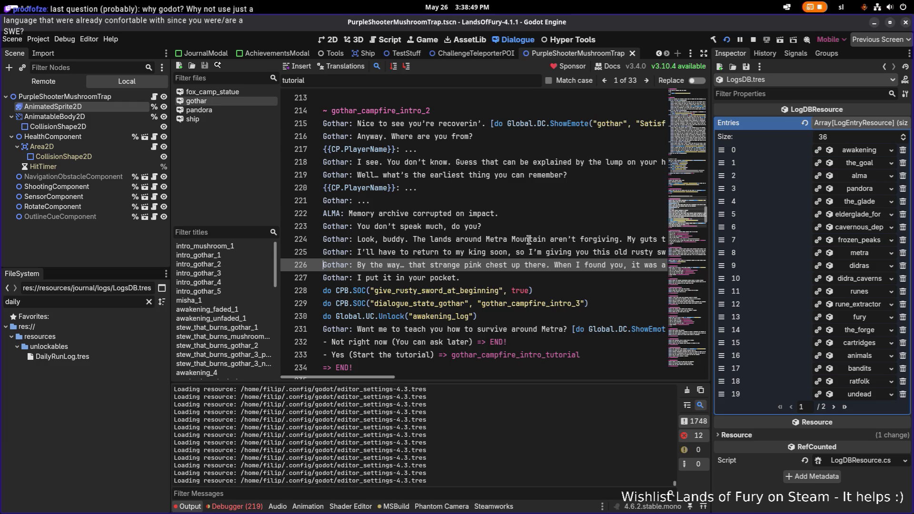
pyautogui.hotkey('ctrl', 'Right')
pyautogui.hotkey('ctrl', 'Right')
pyautogui.hotkey('ctrl', 'Right')
pyautogui.hotkey('ctrl', 'Right')
pyautogui.hotkey('ctrl', 'Right')
pyautogui.hotkey('ctrl', 'Right')
pyautogui.hotkey('ctrl', 'Right')
pyautogui.press('End')
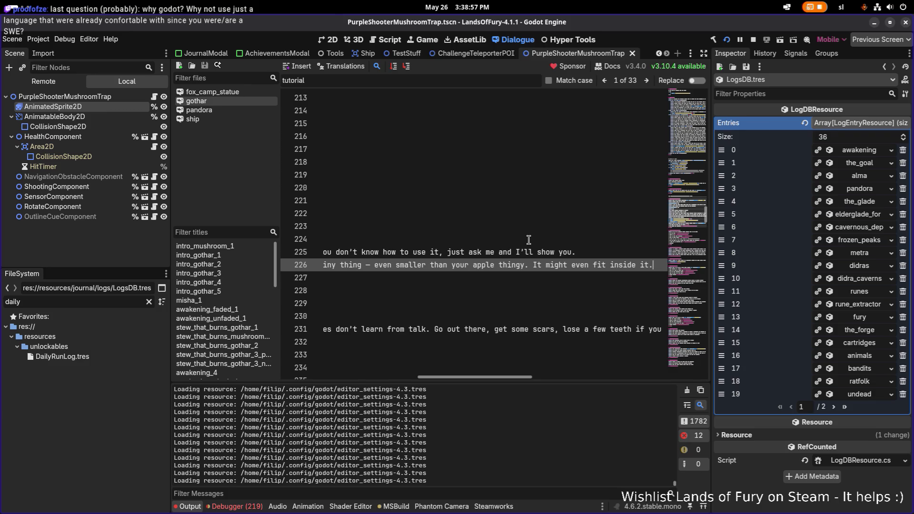
pyautogui.press('Home')
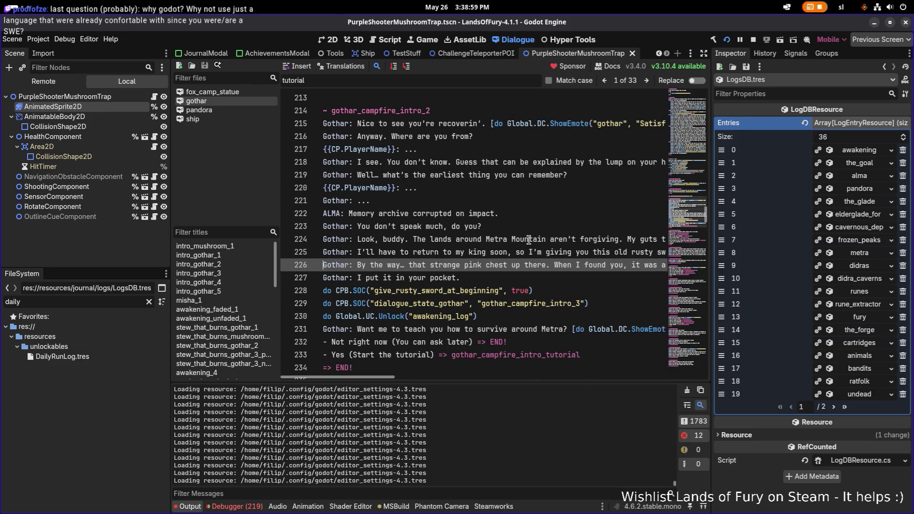
pyautogui.press('Down')
pyautogui.press('Down')
pyautogui.press('Down')
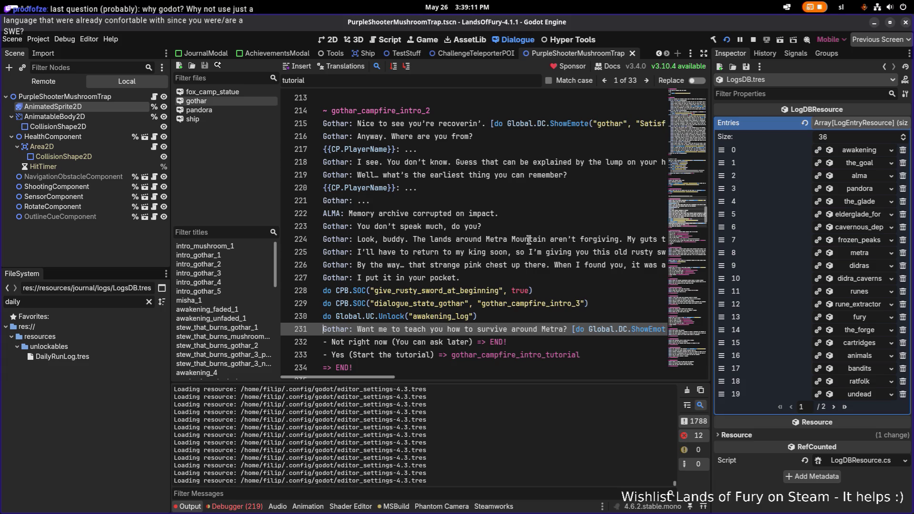
pyautogui.hotkey('alt', 'Tab')
pyautogui.hotkey('alt', 'shift', 'Tab')
pyautogui.hotkey('alt', 'shift', 'Tab')
pyautogui.hotkey('alt', 'shift', 'Tab')
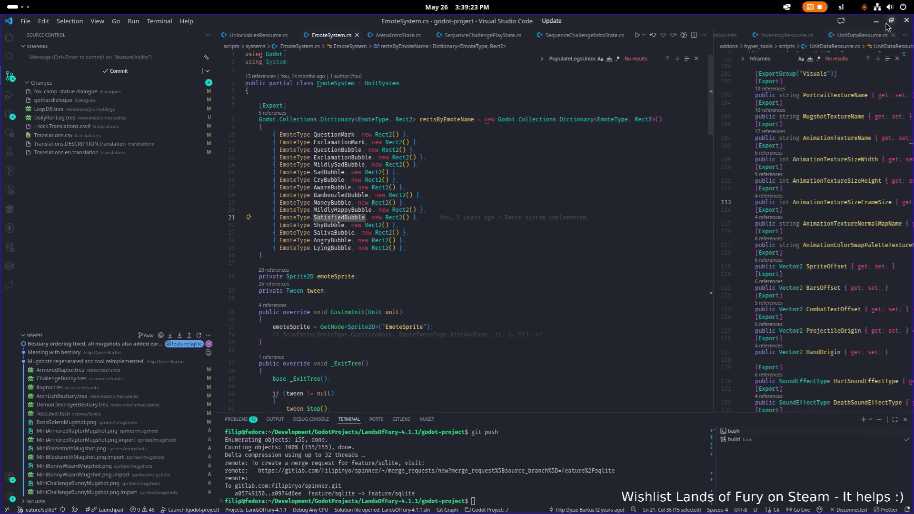
pyautogui.hotkey('alt', 'Tab')
pyautogui.click(493, 304)
pyautogui.click(496, 328)
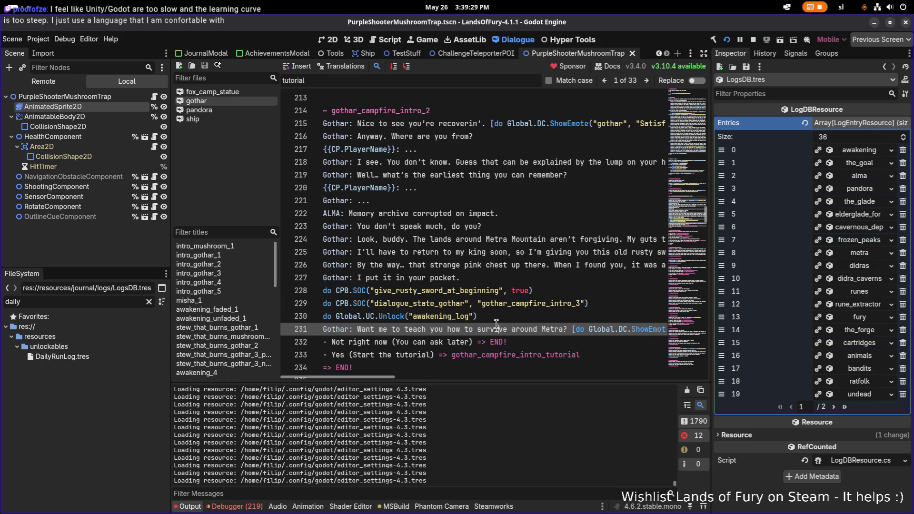
pyautogui.press('Down')
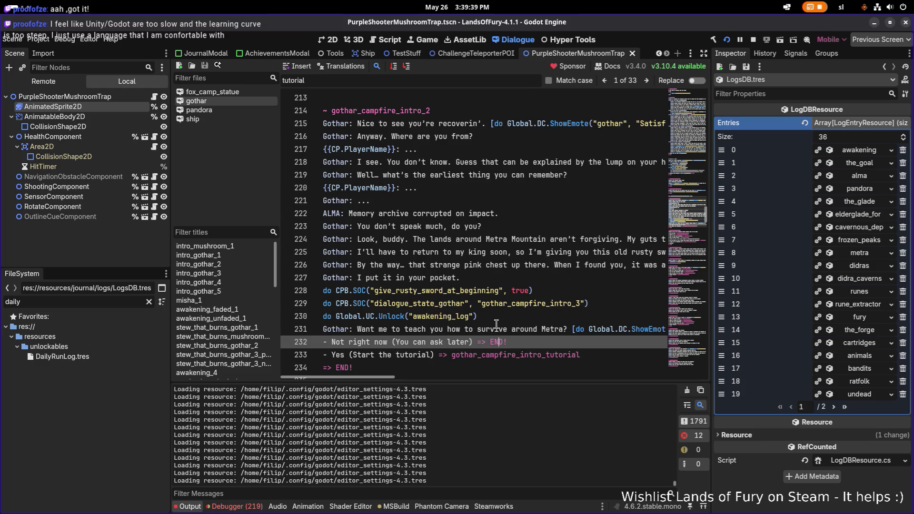
pyautogui.click(496, 325)
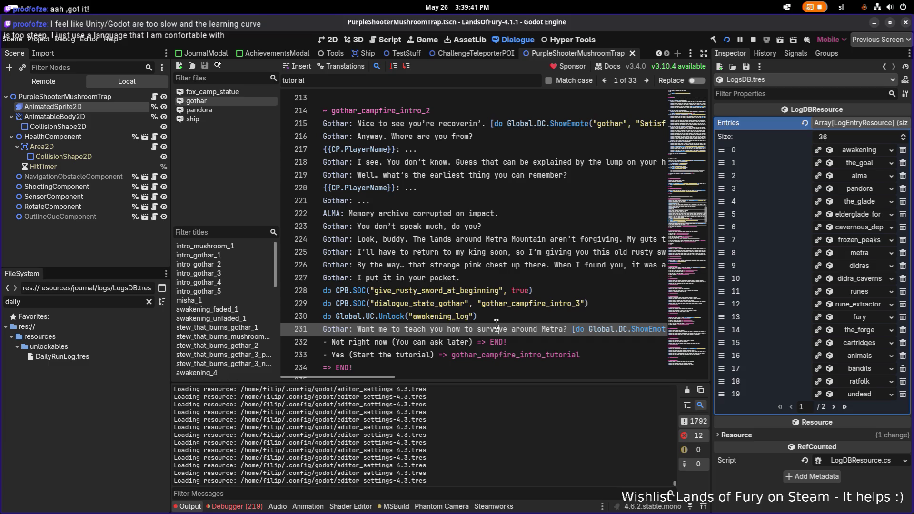
pyautogui.press('End')
pyautogui.press('Home')
pyautogui.press('End')
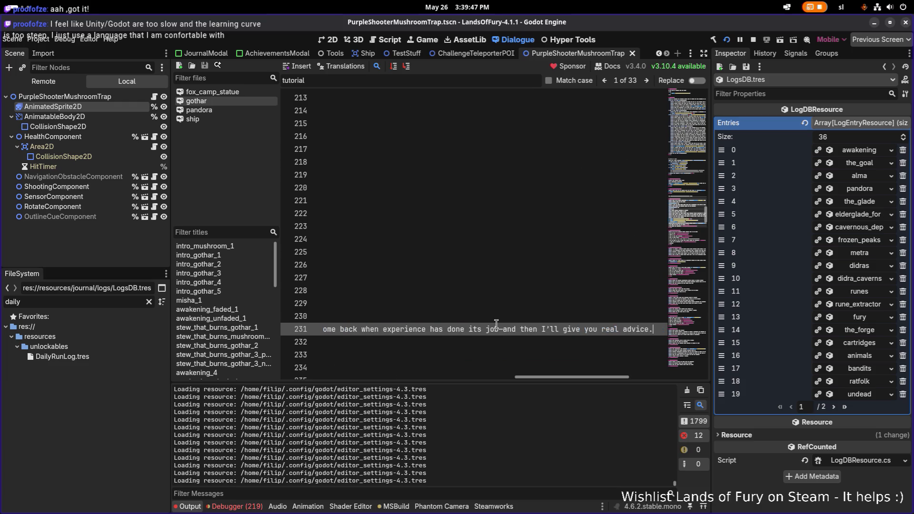
pyautogui.press('Home')
pyautogui.hotkey('ctrl', 'Right')
pyautogui.hotkey('ctrl', 'Right')
pyautogui.hotkey('ctrl', 'Right')
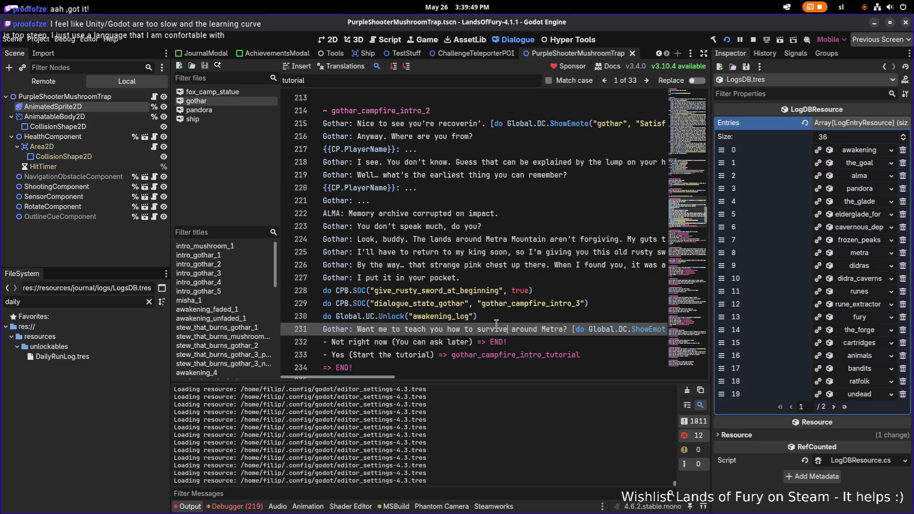
pyautogui.hotkey('ctrl', 'Right')
pyautogui.hotkey('ctrl', 'Right')
pyautogui.hotkey('ctrl', 'Right')
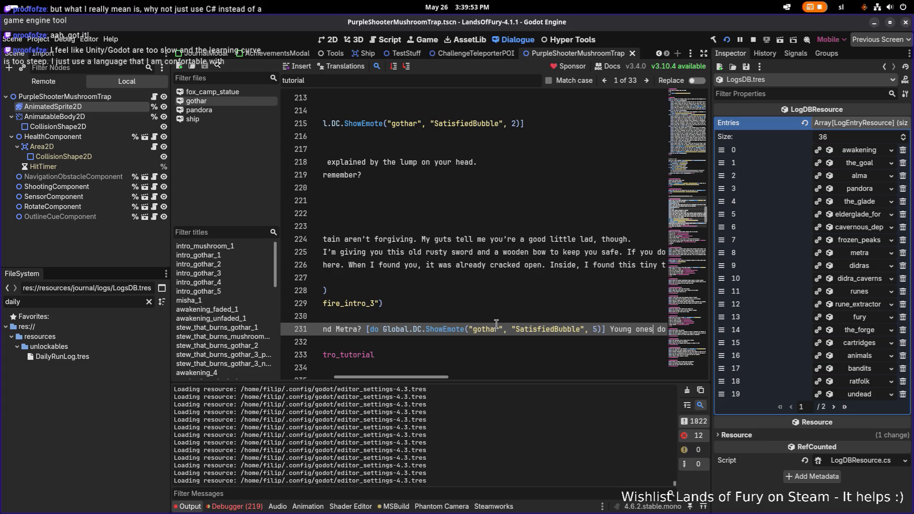
pyautogui.hotkey('ctrl', 'Right')
pyautogui.hotkey('ctrl', 'Right')
pyautogui.hotkey('ctrl', 'Right')
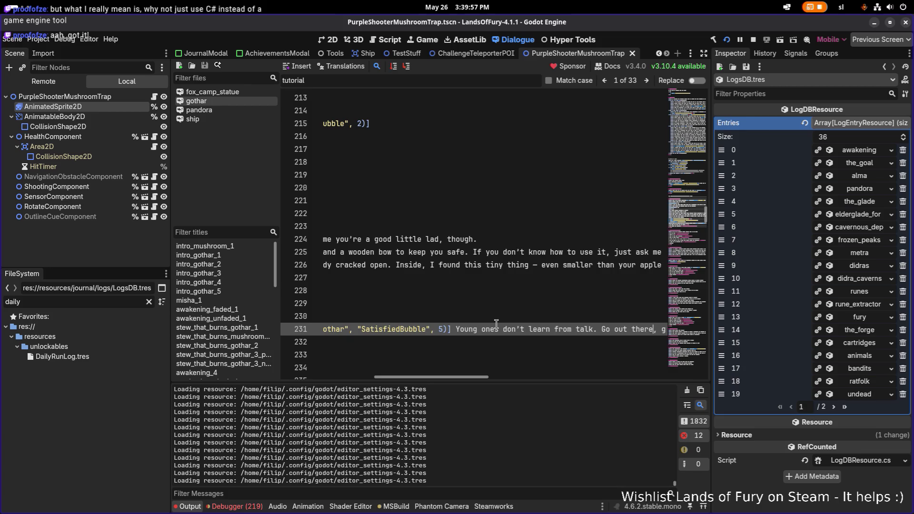
pyautogui.hotkey('ctrl', 'Right')
pyautogui.hotkey('ctrl', 'Right')
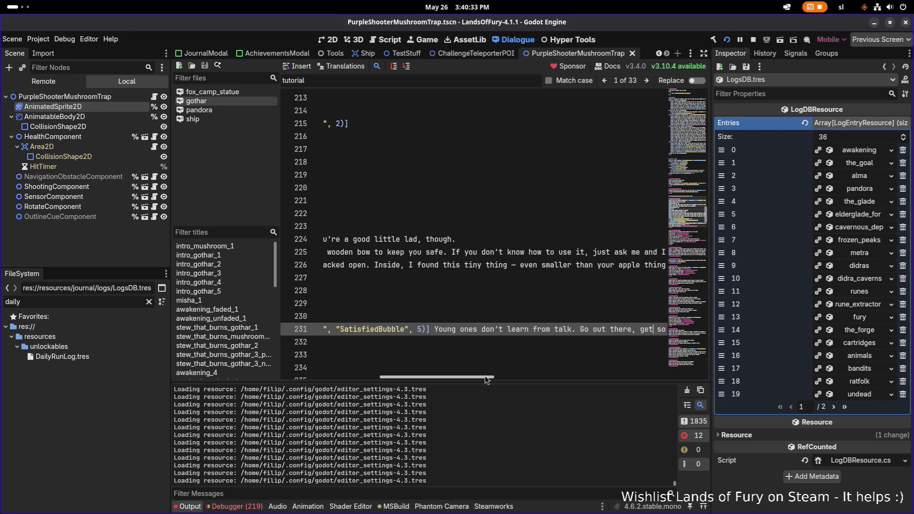
pyautogui.moveTo(485, 379)
pyautogui.mouseDown()
pyautogui.moveTo(570, 369)
pyautogui.moveTo(525, 372)
pyautogui.moveTo(558, 374)
pyautogui.moveTo(533, 409)
pyautogui.moveTo(583, 396)
pyautogui.mouseUp()
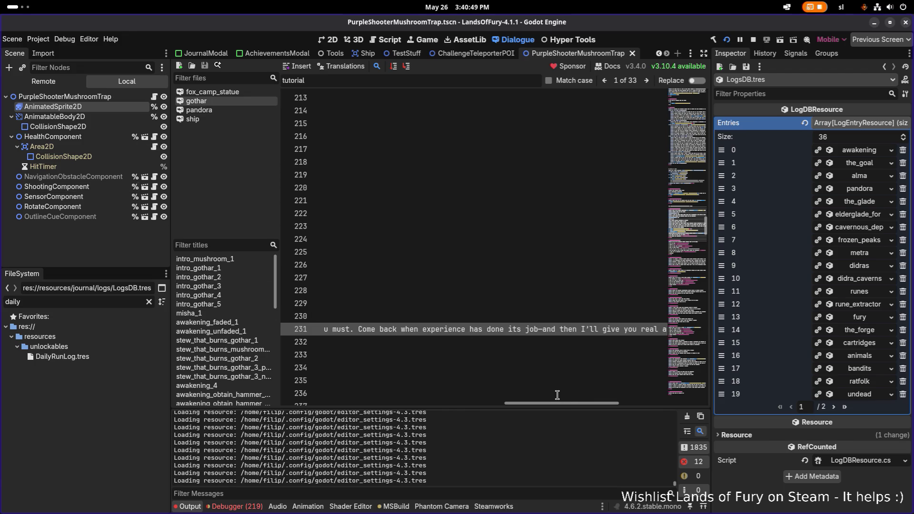
pyautogui.moveTo(561, 403); pyautogui.dragTo(581, 402)
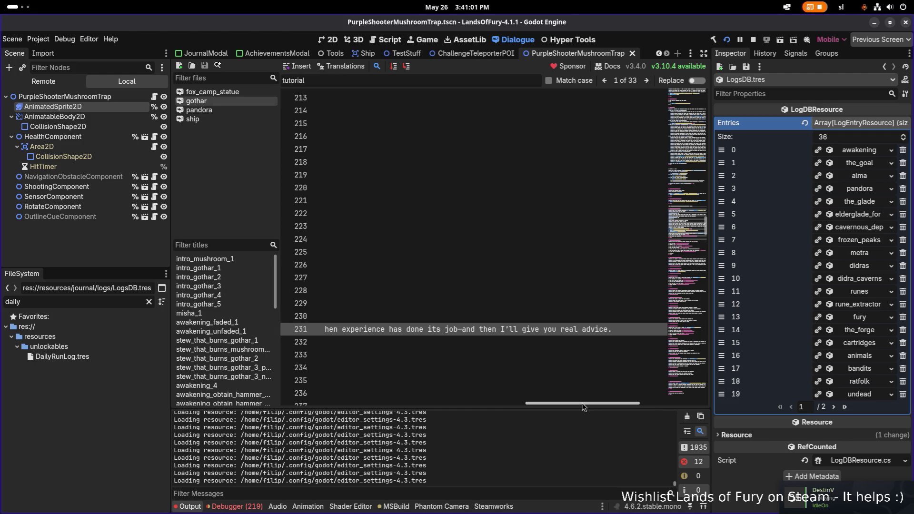
pyautogui.moveTo(579, 402); pyautogui.dragTo(452, 399)
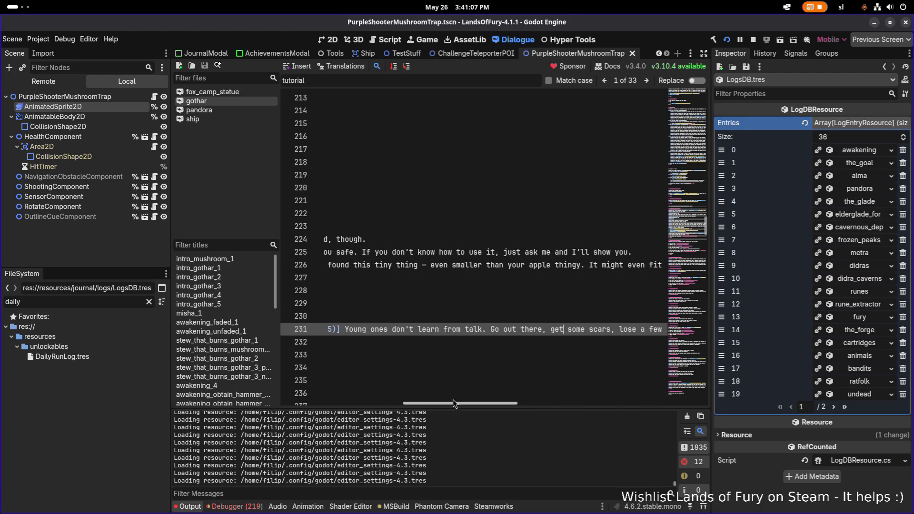
pyautogui.moveTo(453, 399)
pyautogui.mouseDown()
pyautogui.moveTo(501, 392)
pyautogui.moveTo(339, 395)
pyautogui.moveTo(395, 390)
pyautogui.moveTo(363, 390)
pyautogui.mouseUp()
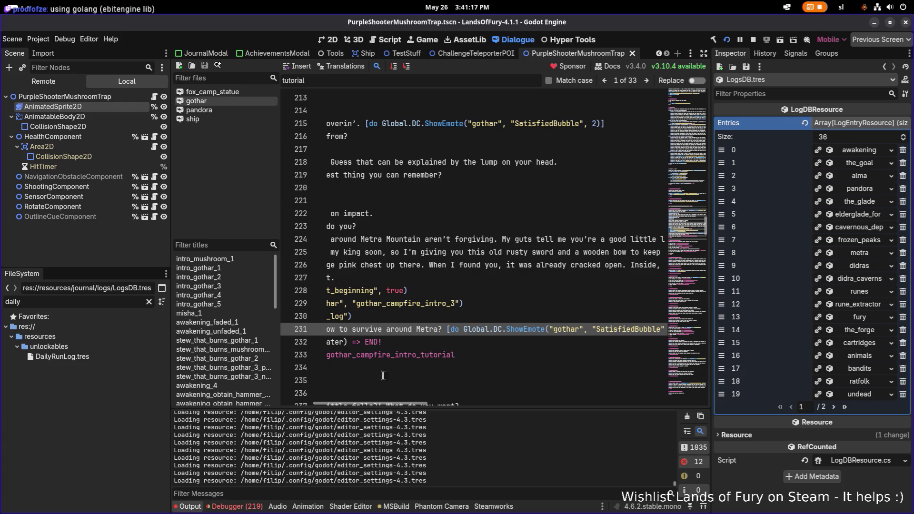
pyautogui.moveTo(415, 405); pyautogui.dragTo(490, 395)
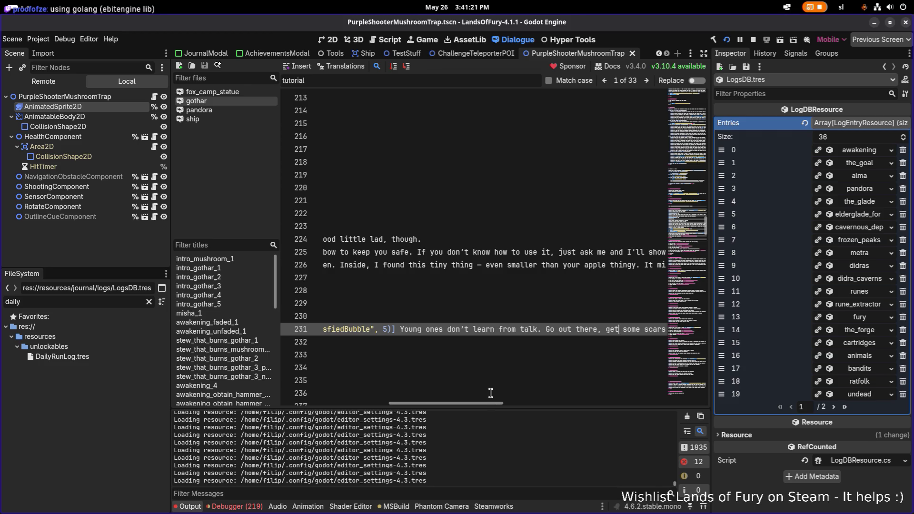
pyautogui.moveTo(541, 329); pyautogui.dragTo(400, 329)
# Replace 'Young ones don't learn from talk.' on line 231 with 'or it might be better to', lowercase the next word, and review the line.
pyautogui.write('or it might')
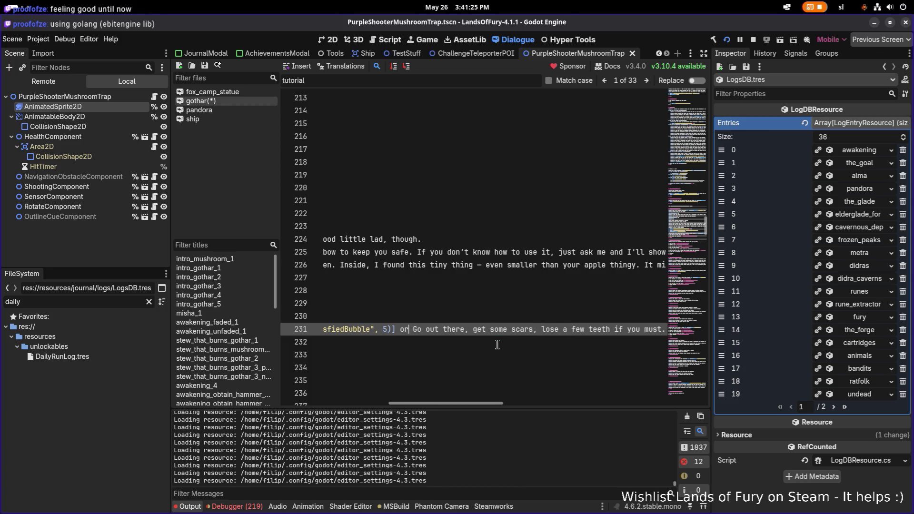
pyautogui.write(' be better')
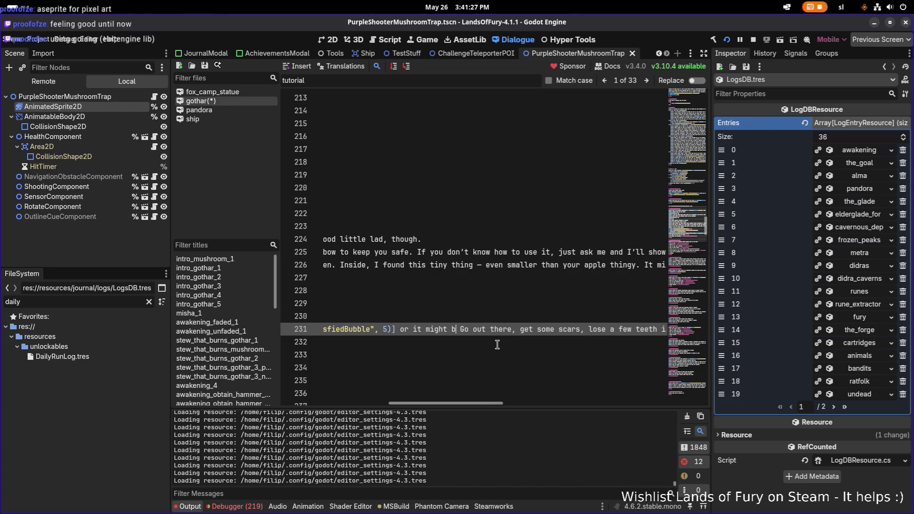
pyautogui.write(' t')
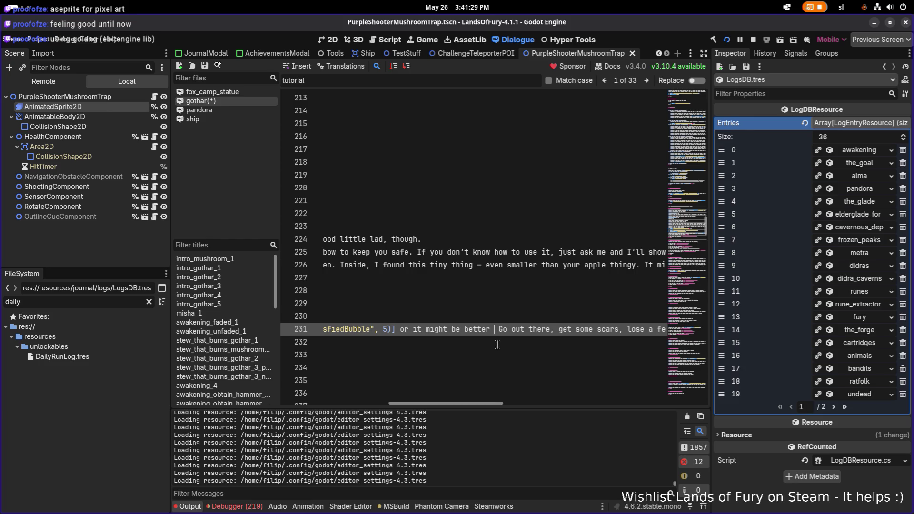
pyautogui.write('o')
pyautogui.press('Delete')
pyautogui.press('Delete')
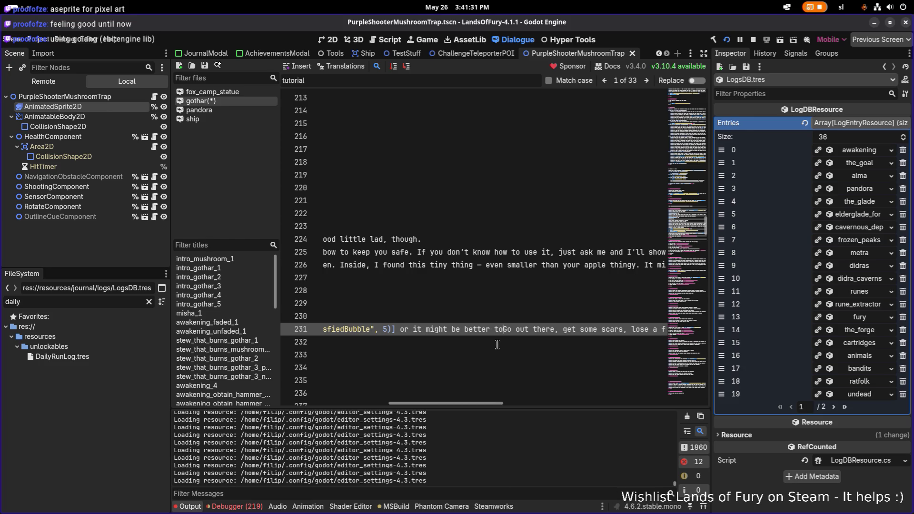
pyautogui.write('g')
pyautogui.press('Home')
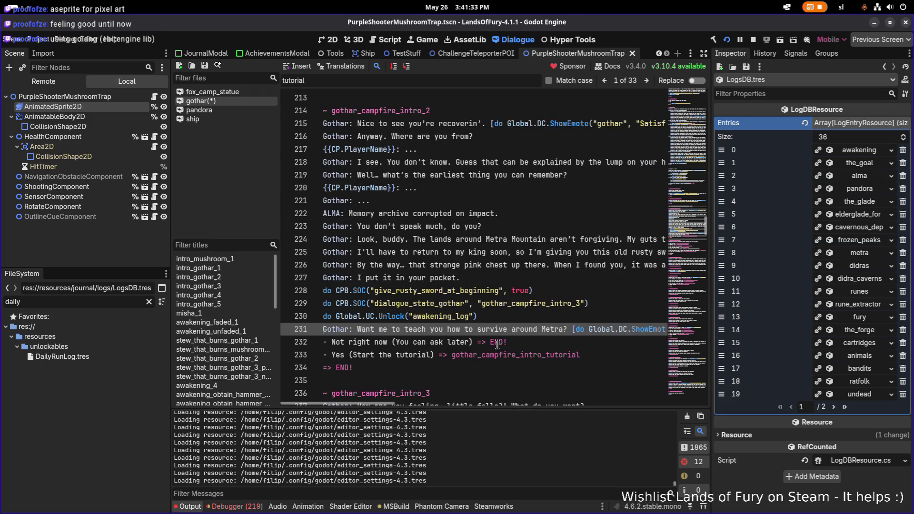
pyautogui.hotkey('ctrl', 'Right')
pyautogui.hotkey('ctrl', 'Right')
pyautogui.hotkey('ctrl', 'Right')
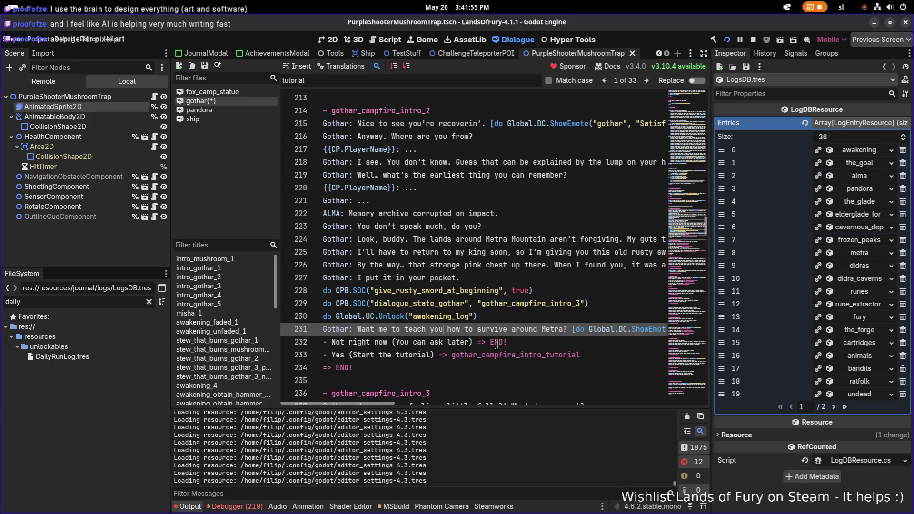
pyautogui.hotkey('ctrl', 'Right')
pyautogui.hotkey('ctrl', 'Right')
pyautogui.hotkey('ctrl', 'Right')
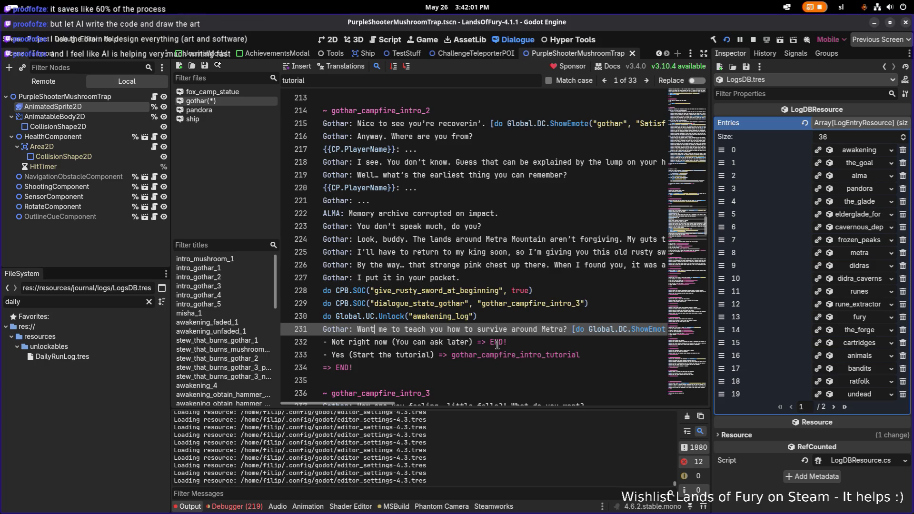
pyautogui.press('End')
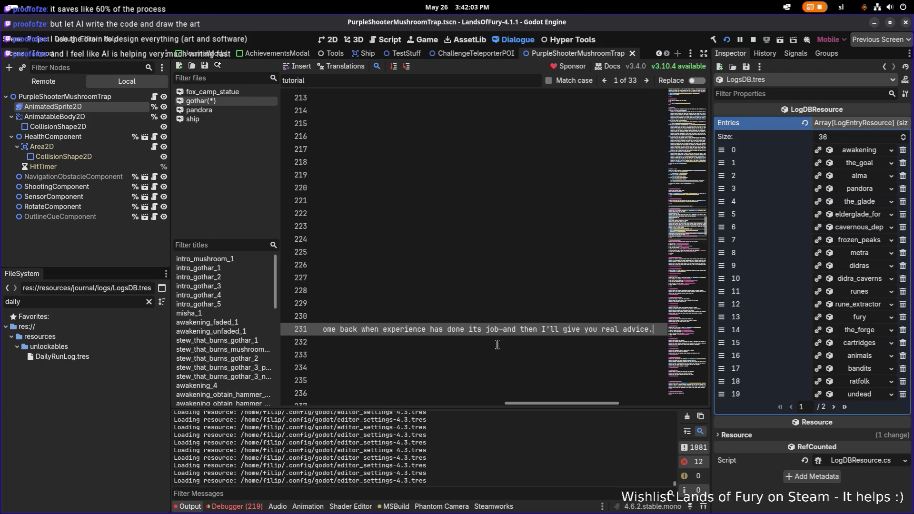
pyautogui.press('Home')
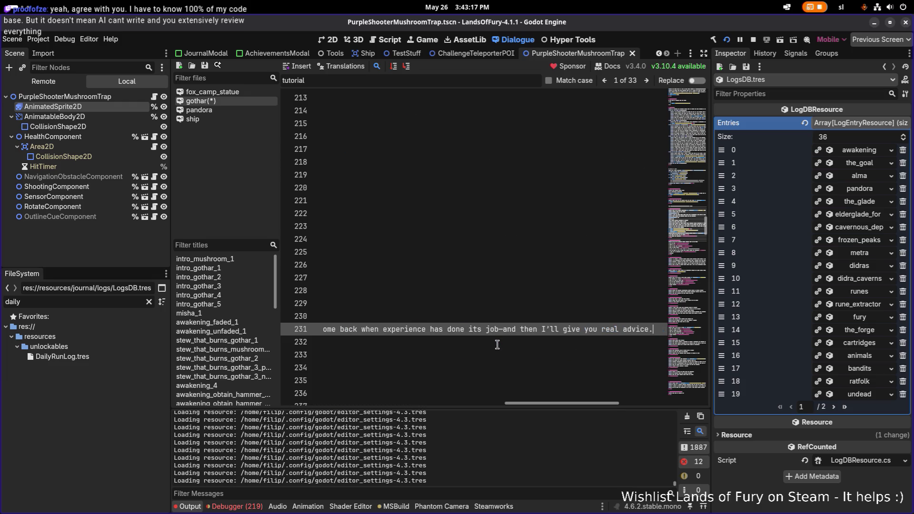
pyautogui.hotkey('ctrl', 'Right')
pyautogui.hotkey('ctrl', 'Right')
pyautogui.hotkey('ctrl', 'Right')
pyautogui.hotkey('ctrl', 'Right')
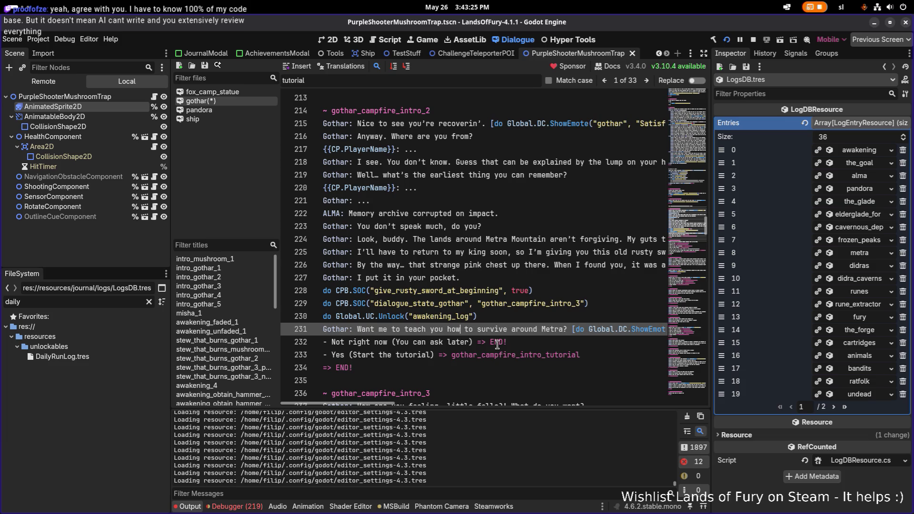
pyautogui.press('End')
pyautogui.hotkey('ctrl', 'Left')
pyautogui.hotkey('ctrl', 'Left')
pyautogui.hotkey('ctrl', 'Left')
pyautogui.hotkey('ctrl', 'Right')
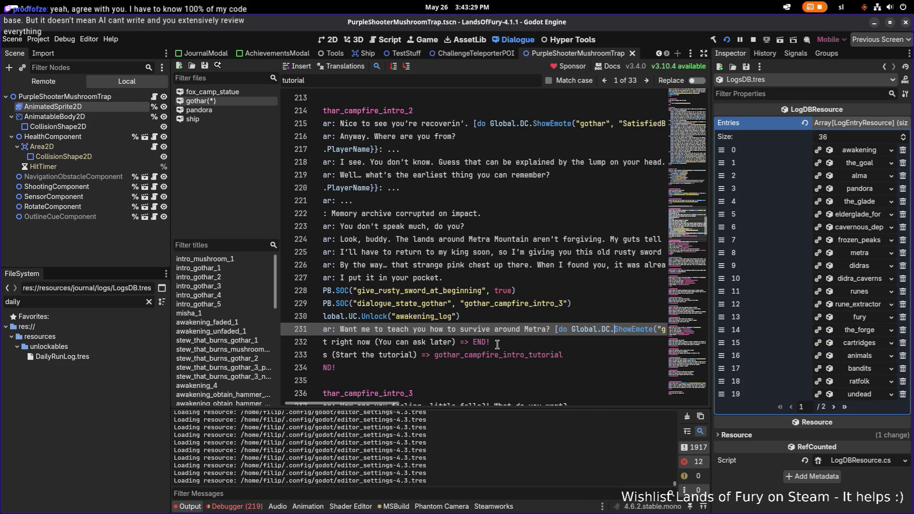
pyautogui.press('Home')
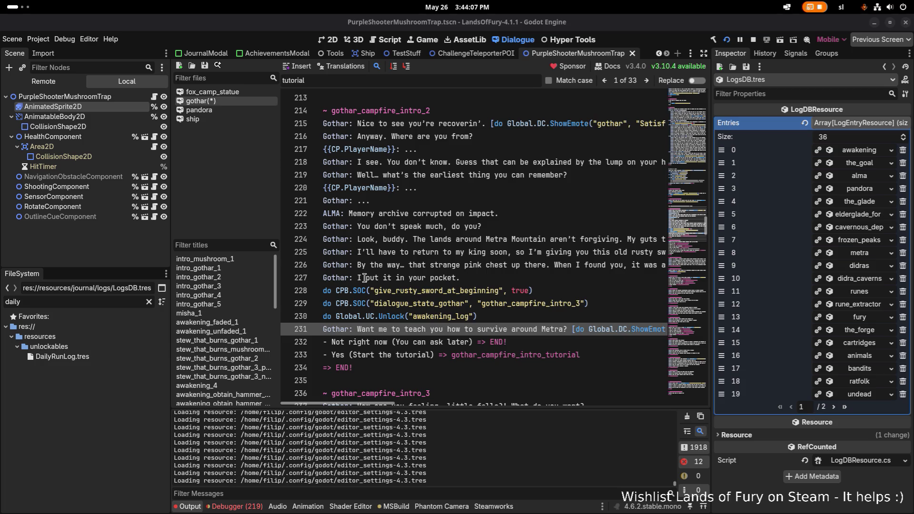
# Paste the 'Go get some scars first—then come back for advice.' ending after 'or it' on line 231, then save.
pyautogui.click(551, 330)
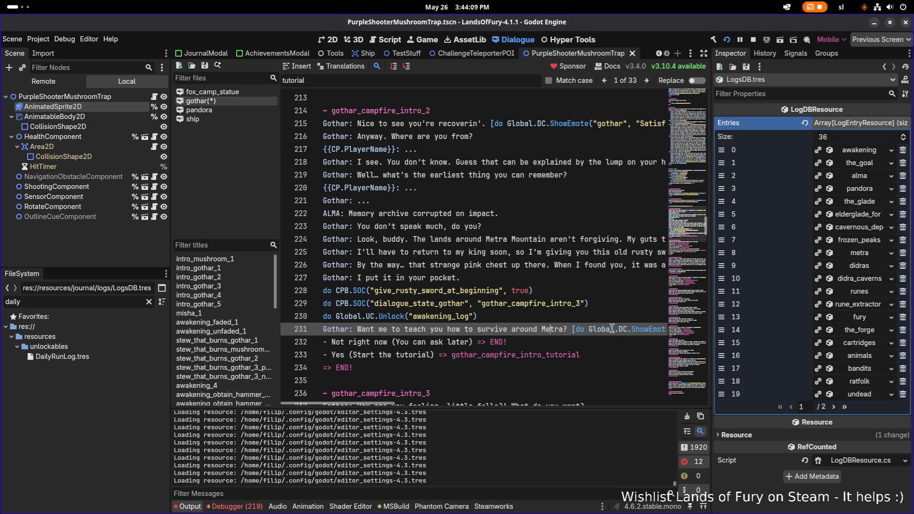
pyautogui.hotkey('ctrl', 'Right')
pyautogui.hotkey('ctrl', 'Right')
pyautogui.hotkey('ctrl', 'Right')
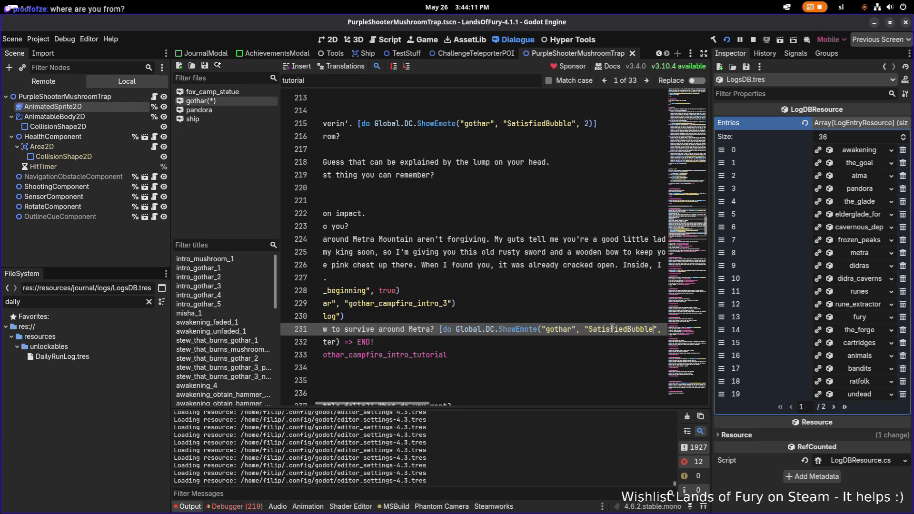
pyautogui.hotkey('ctrl', 'Right')
pyautogui.hotkey('ctrl', 'Right')
pyautogui.hotkey('ctrl', 'Right')
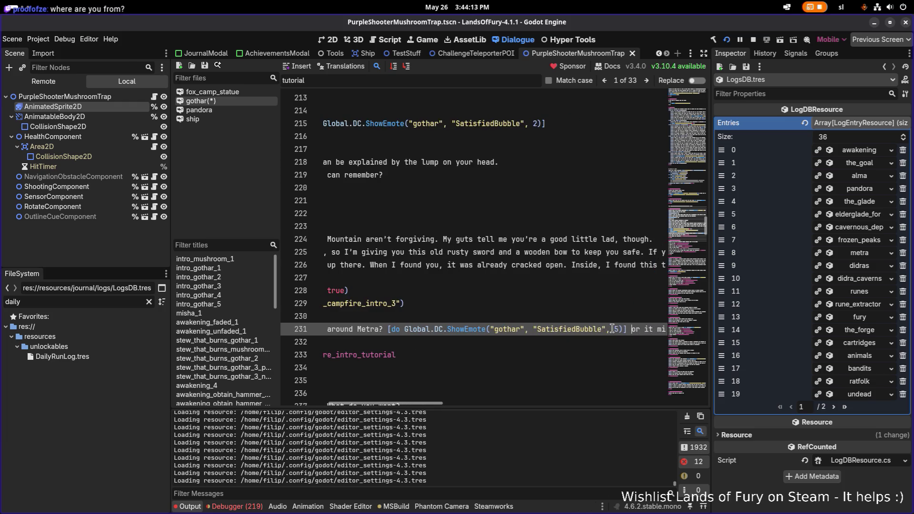
pyautogui.hotkey('shift', 'End')
pyautogui.hotkey('ctrl', 'v')
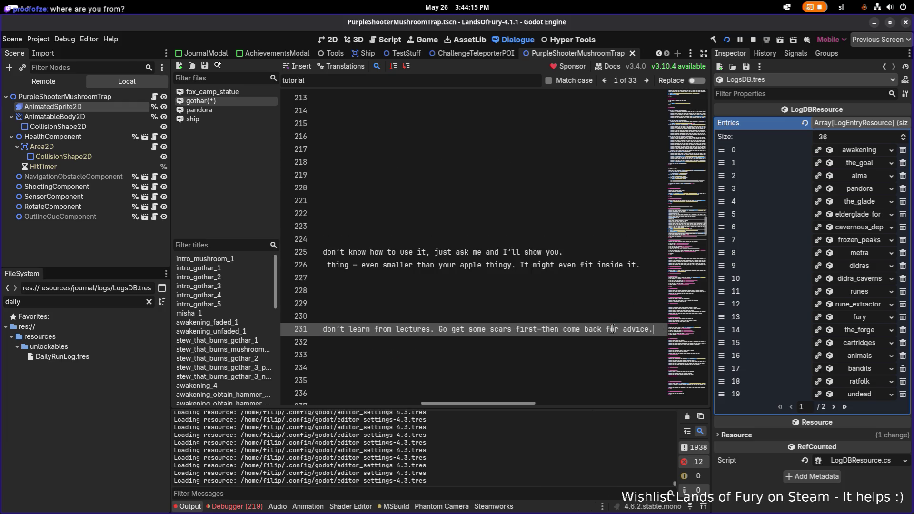
pyautogui.press('Home')
pyautogui.hotkey('ctrl', 'Right')
pyautogui.hotkey('ctrl', 'Right')
pyautogui.hotkey('ctrl', 'Right')
pyautogui.hotkey('ctrl', 'Right')
pyautogui.hotkey('ctrl', 'Right')
pyautogui.hotkey('ctrl', 'Right')
pyautogui.hotkey('ctrl', 'Right')
pyautogui.hotkey('ctrl', 'Right')
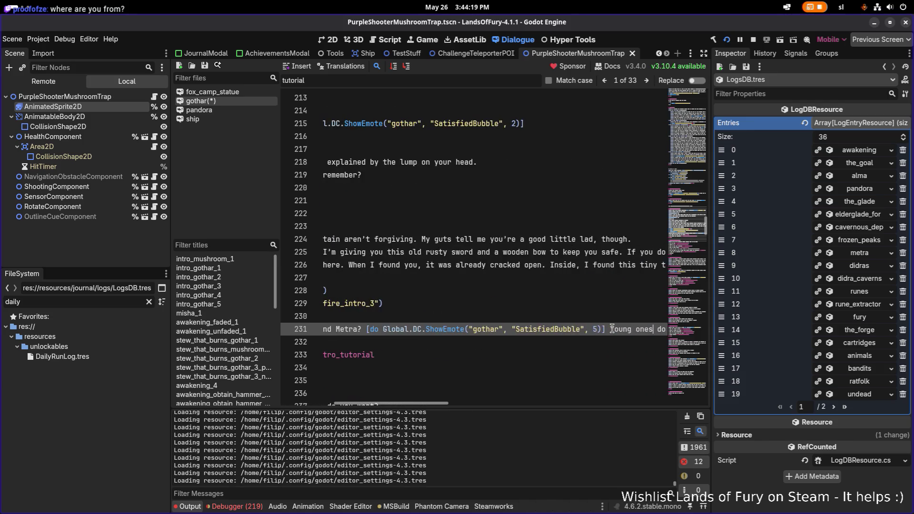
pyautogui.hotkey('ctrl', 'Right')
pyautogui.hotkey('ctrl', 'Right')
pyautogui.hotkey('ctrl', 'Right')
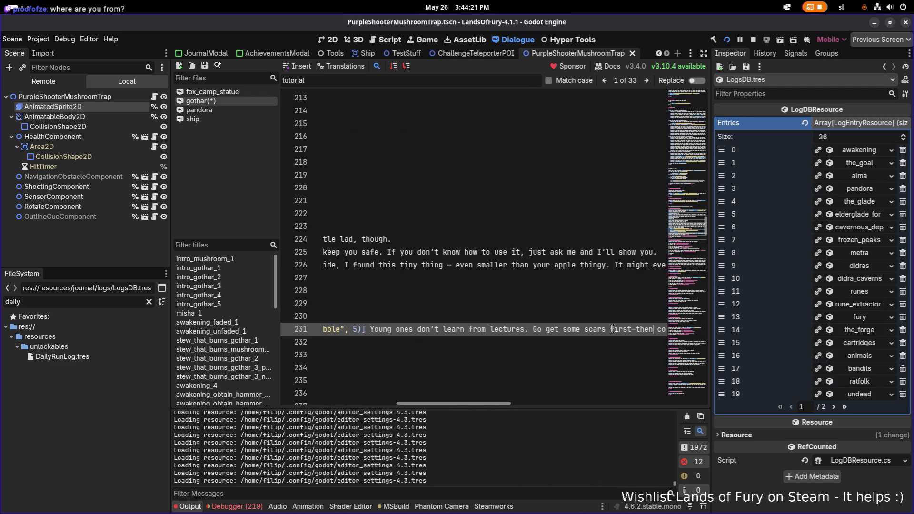
pyautogui.hotkey('ctrl', 'Right')
pyautogui.hotkey('ctrl', 'Right')
pyautogui.hotkey('ctrl', 'Right')
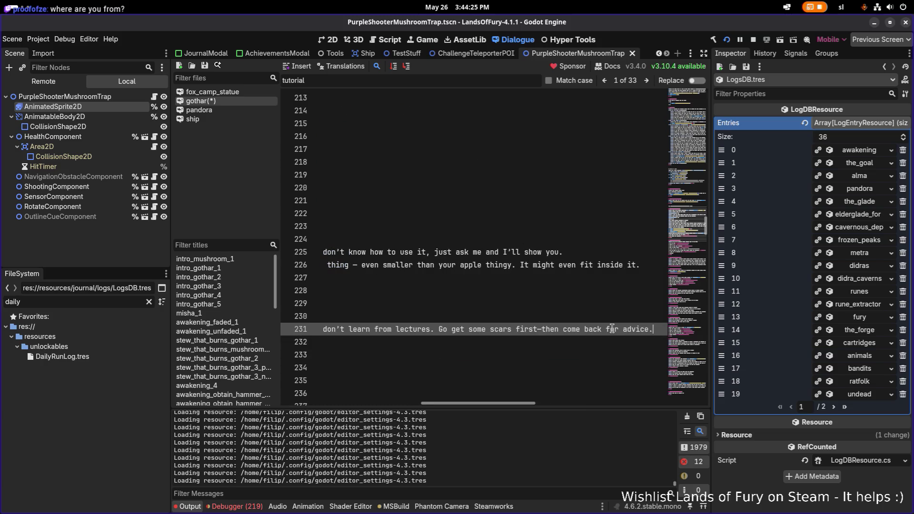
pyautogui.hotkey('ctrl', 's')
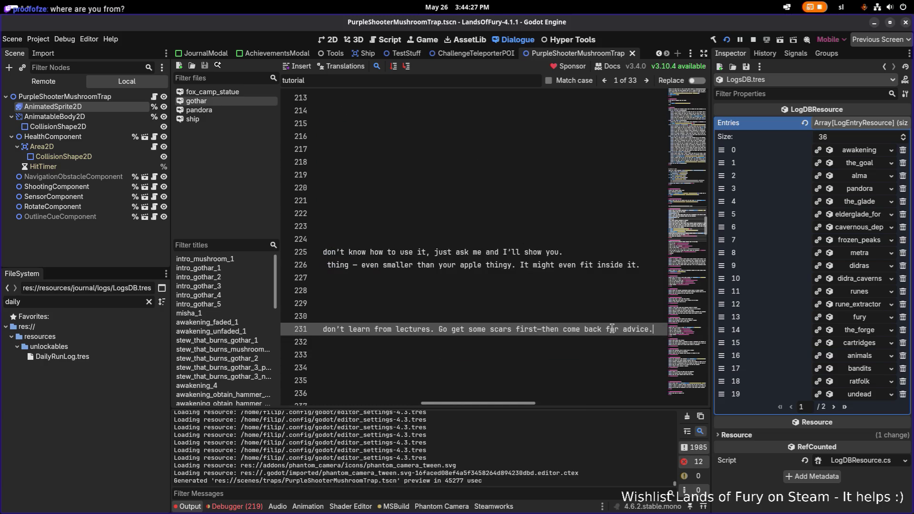
# Relaunch the game and load the first player profile.
pyautogui.click(727, 40)
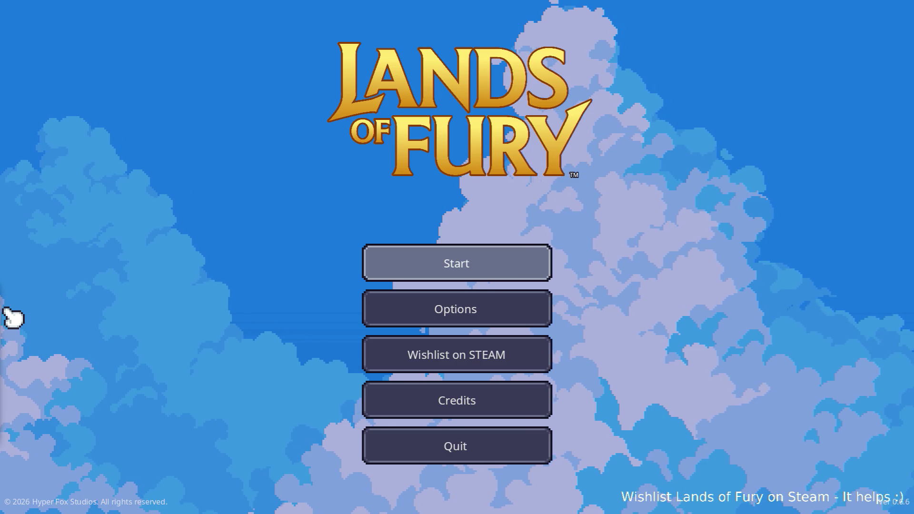
pyautogui.click(460, 265)
pyautogui.click(435, 265)
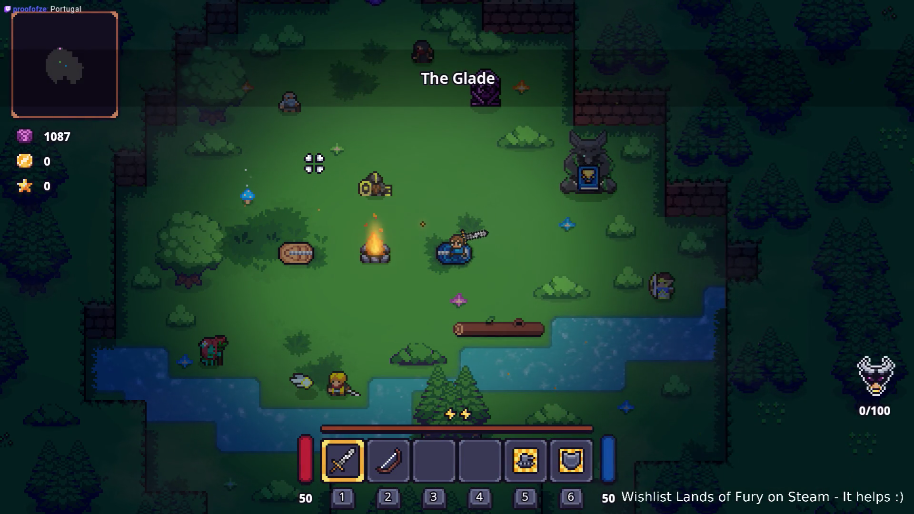
# Swing the sword, get off the bedroll and walk around the glade.
pyautogui.click(383, 169)
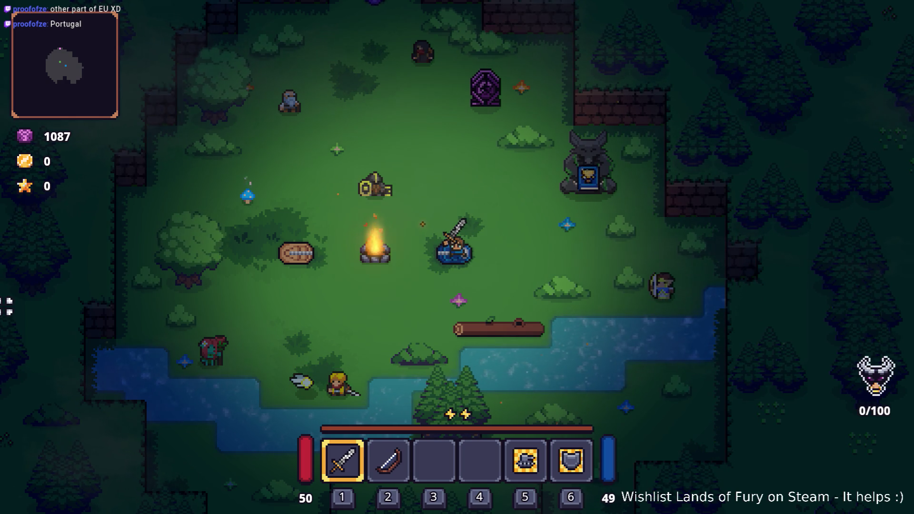
pyautogui.click(384, 298)
pyautogui.press('s')
pyautogui.press('a')
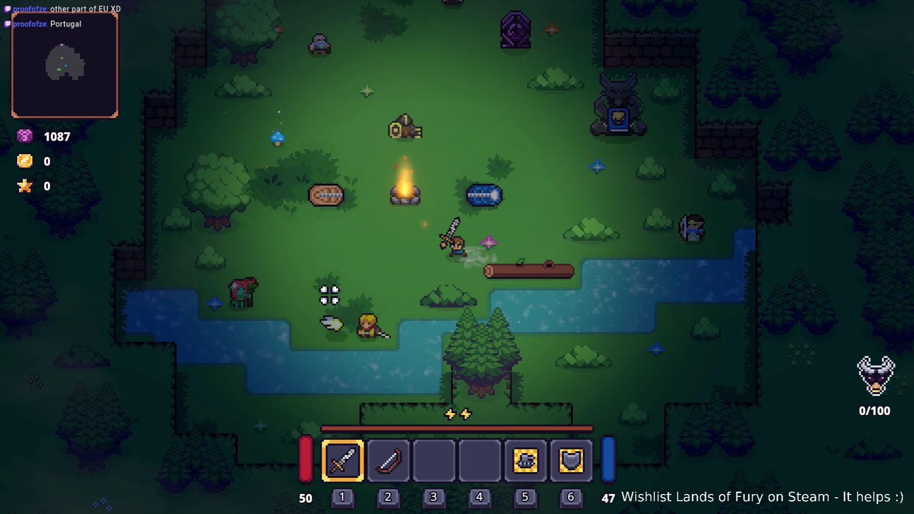
pyautogui.press('d')
pyautogui.press('w')
pyautogui.press('w')
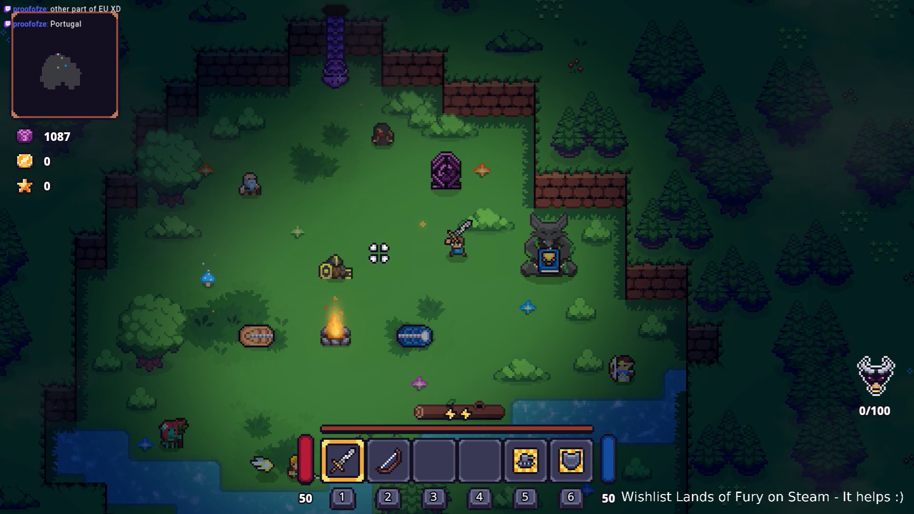
pyautogui.press('w')
pyautogui.press('a')
# Check the inventory, then quit the run to the main menu's save profiles.
pyautogui.press('i')
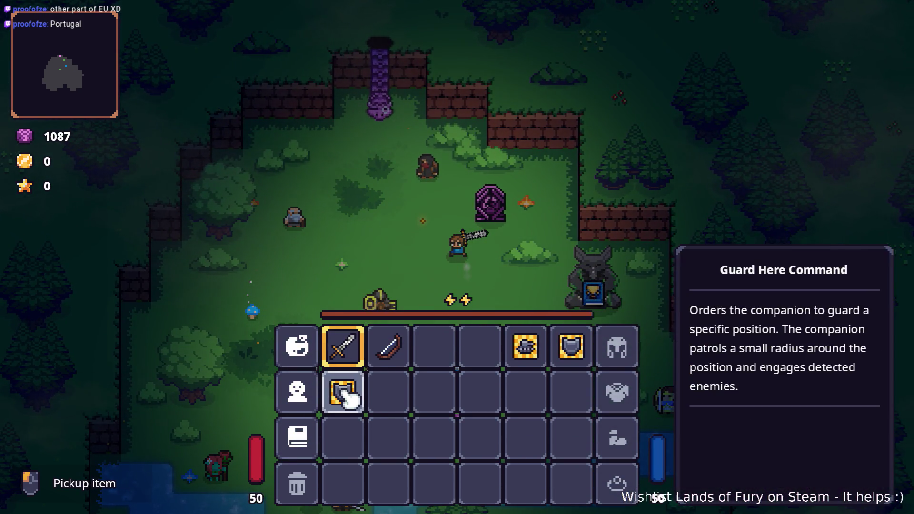
pyautogui.press('i')
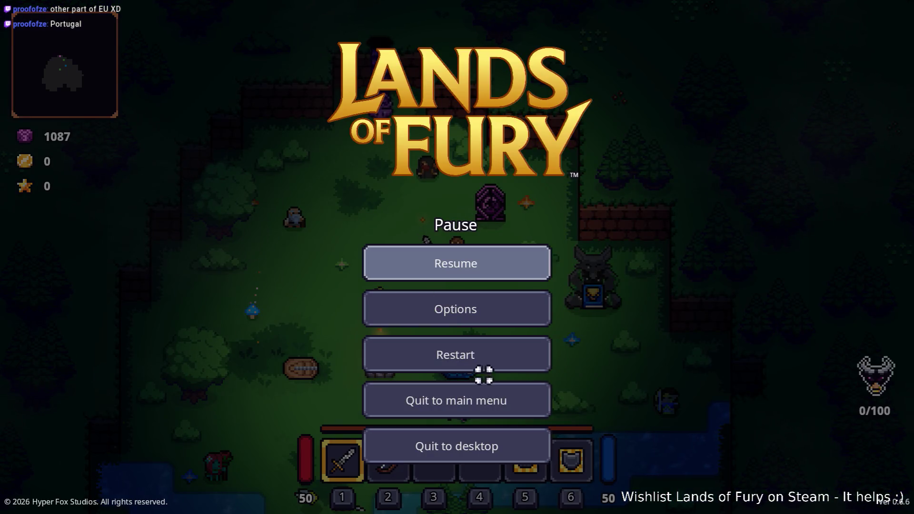
pyautogui.click(471, 400)
pyautogui.click(420, 257)
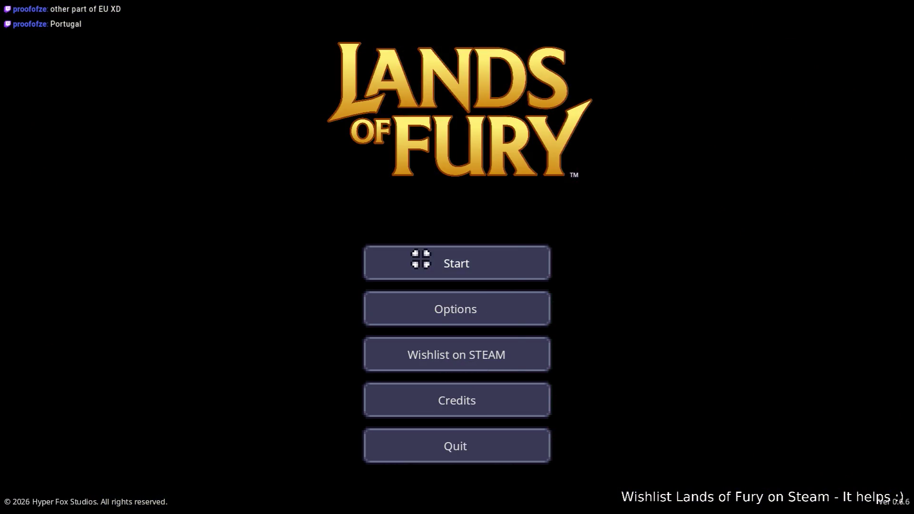
# Delete the third save profile, create a new one in the empty slot and start playing.
pyautogui.click(531, 351)
pyautogui.click(529, 297)
pyautogui.click(459, 358)
pyautogui.click(443, 415)
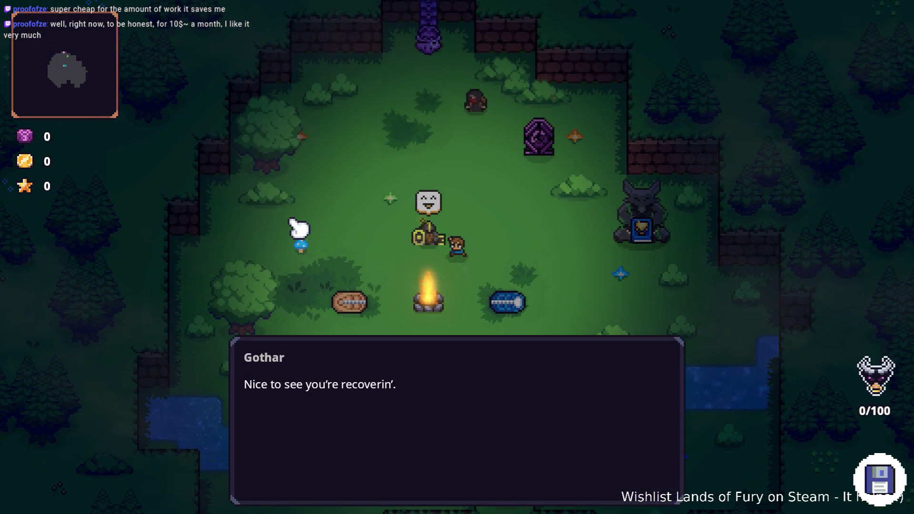
# Advance through the opening conversation and Gothar's lines to his tutorial offer.
pyautogui.click(281, 233)
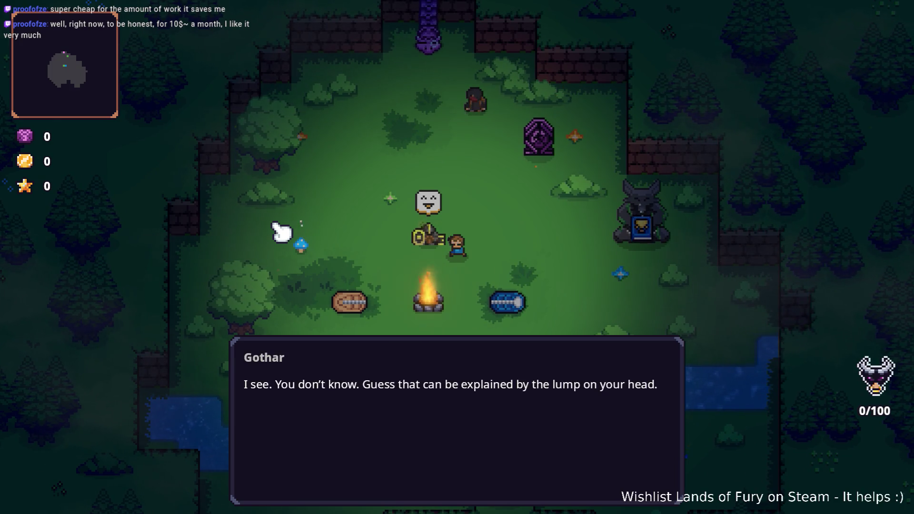
pyautogui.click(281, 233)
pyautogui.click(282, 233)
pyautogui.click(281, 233)
pyautogui.click(281, 233)
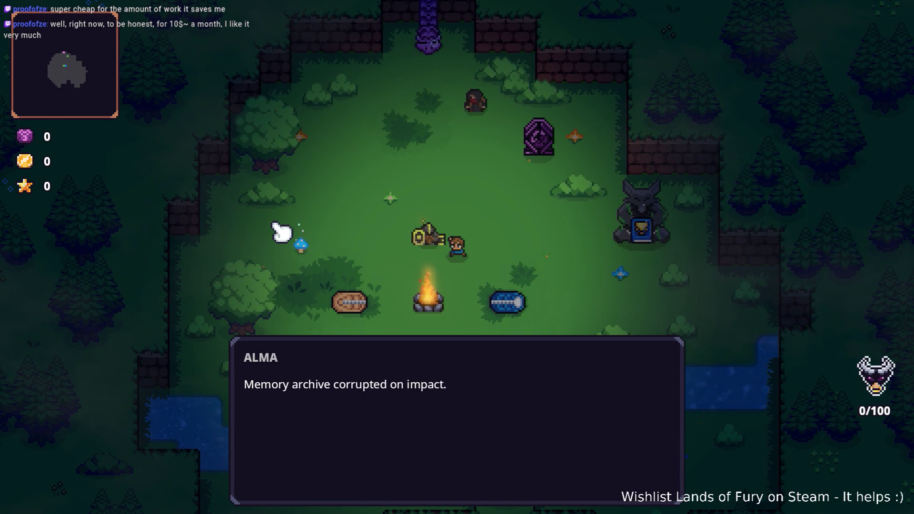
pyautogui.click(282, 233)
pyautogui.click(282, 233)
pyautogui.click(281, 233)
pyautogui.click(281, 233)
pyautogui.click(282, 233)
pyautogui.click(282, 233)
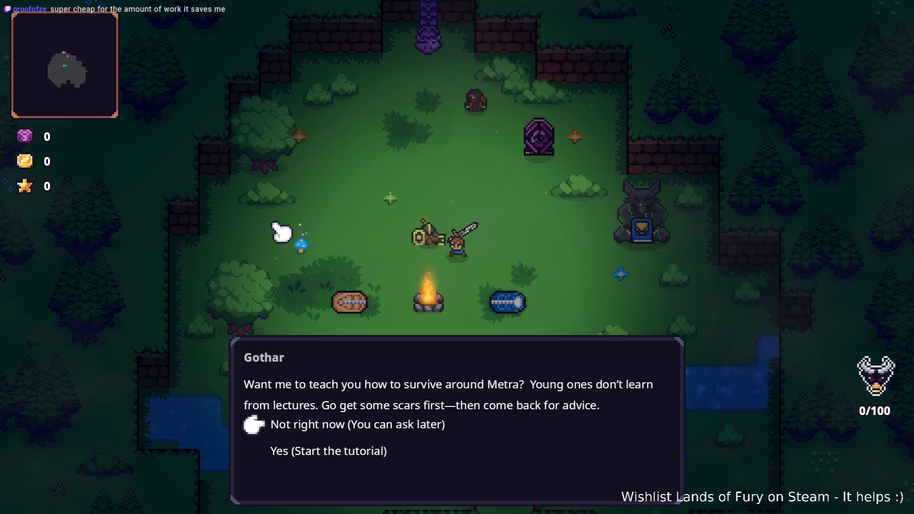
# Toggle between 'Yes (Start the tutorial)' and 'Not right now' to check both choices.
pyautogui.press('Down')
pyautogui.press('Up')
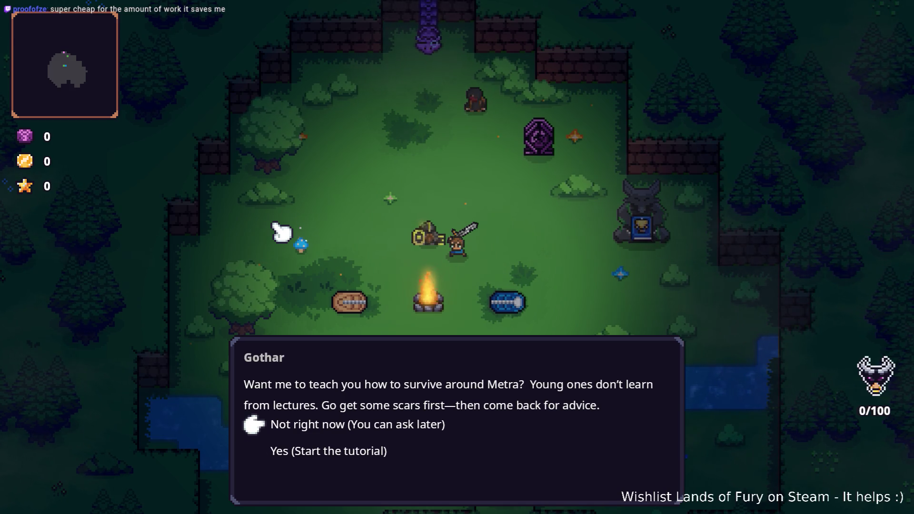
pyautogui.press('Down')
pyautogui.press('Up')
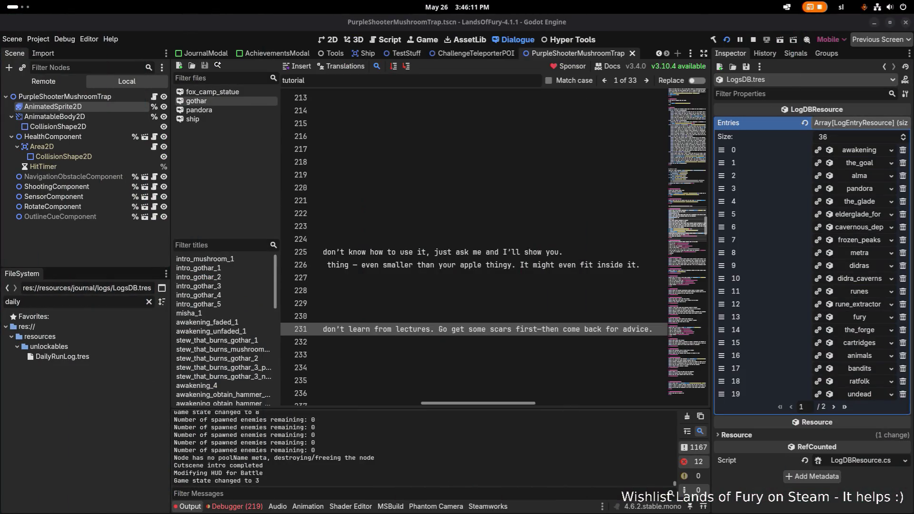
# Filter the FileSystem for 'ballo' and open Balloon.tscn.
pyautogui.doubleClick(78, 303)
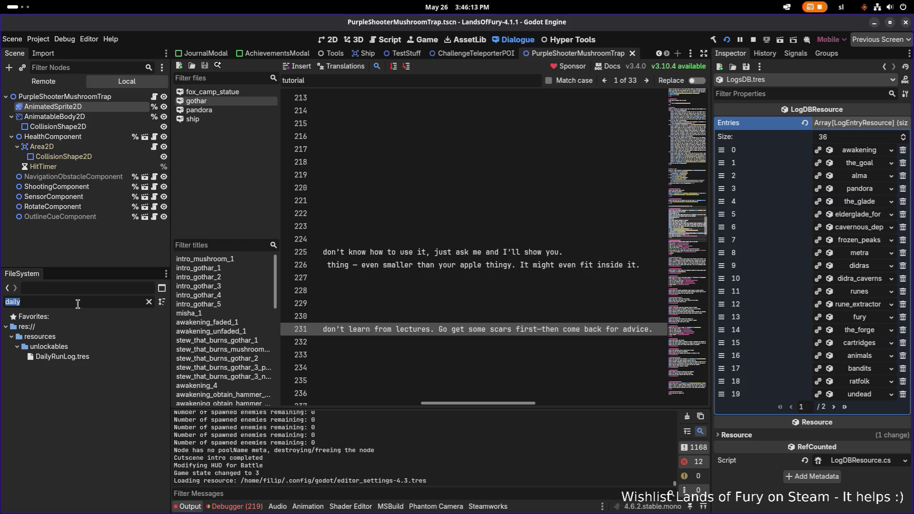
pyautogui.write('bubb')
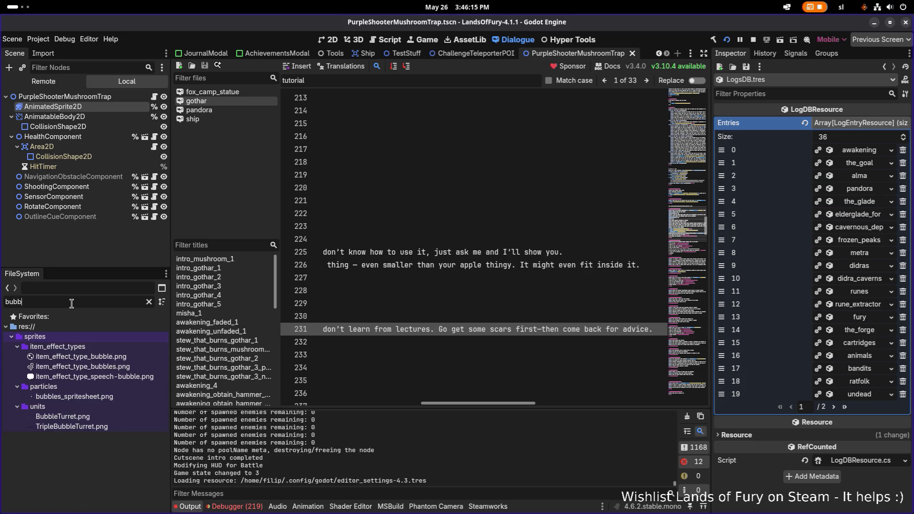
pyautogui.doubleClick(70, 303)
pyautogui.write('ballon')
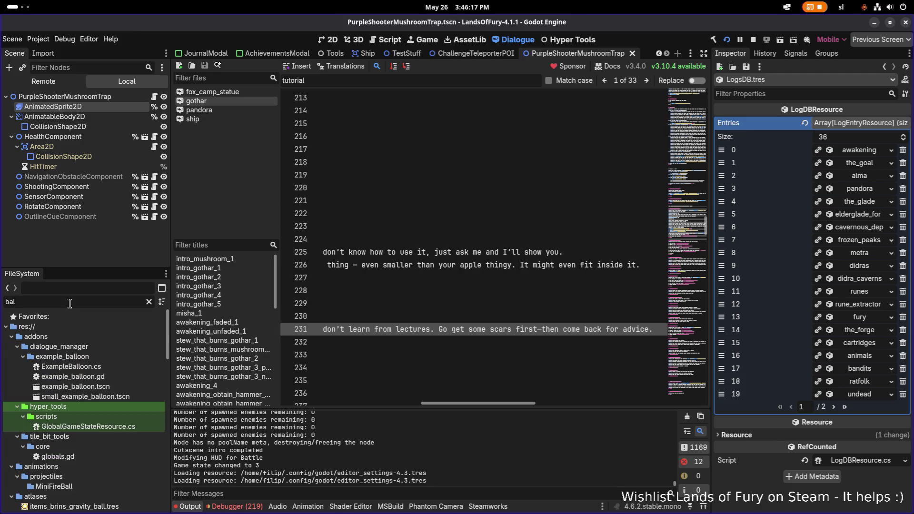
pyautogui.press('BackSpace')
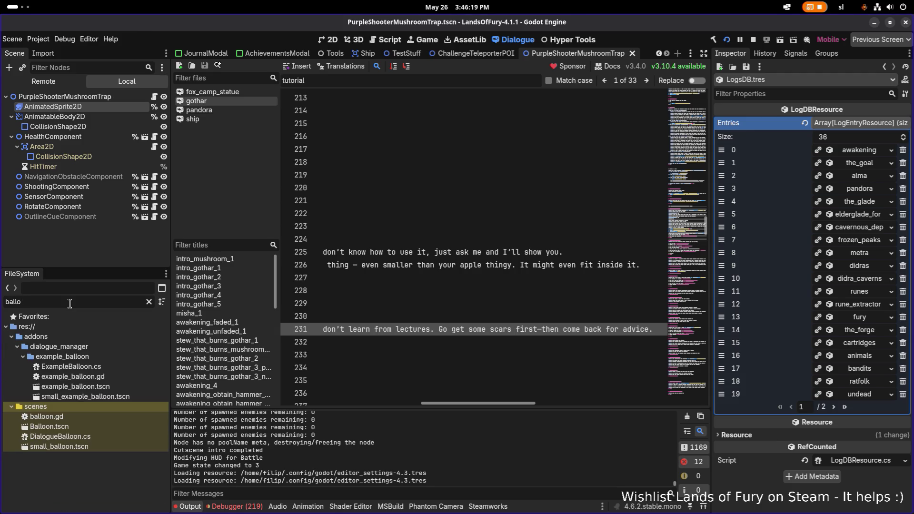
pyautogui.doubleClick(56, 425)
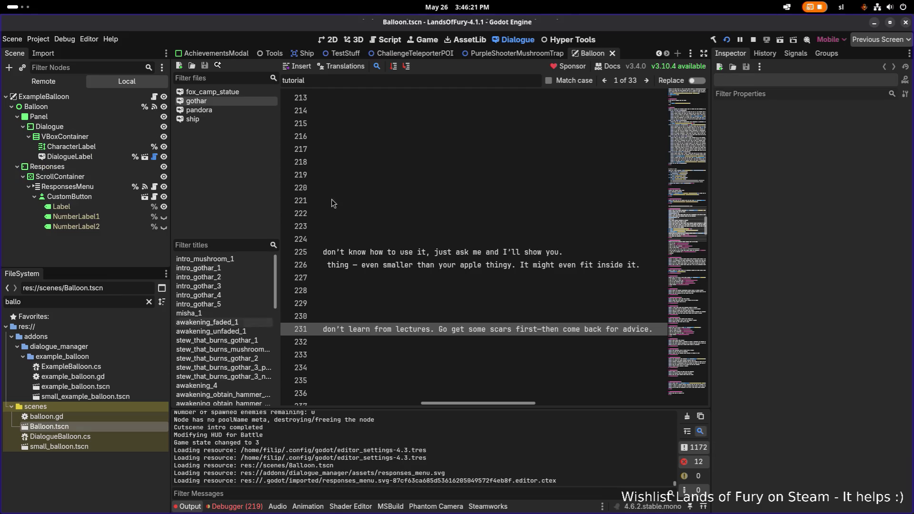
# Show the scene in the 2D view and select the Responses box node in the Scene tree.
pyautogui.click(329, 40)
pyautogui.moveTo(265, 272); pyautogui.dragTo(313, 259)
pyautogui.click(302, 292)
pyautogui.click(104, 196)
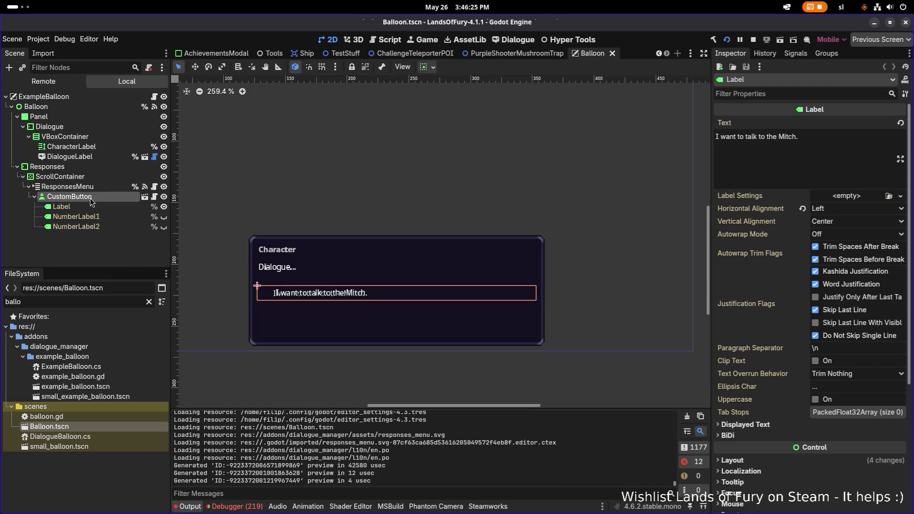
pyautogui.click(89, 187)
pyautogui.click(89, 178)
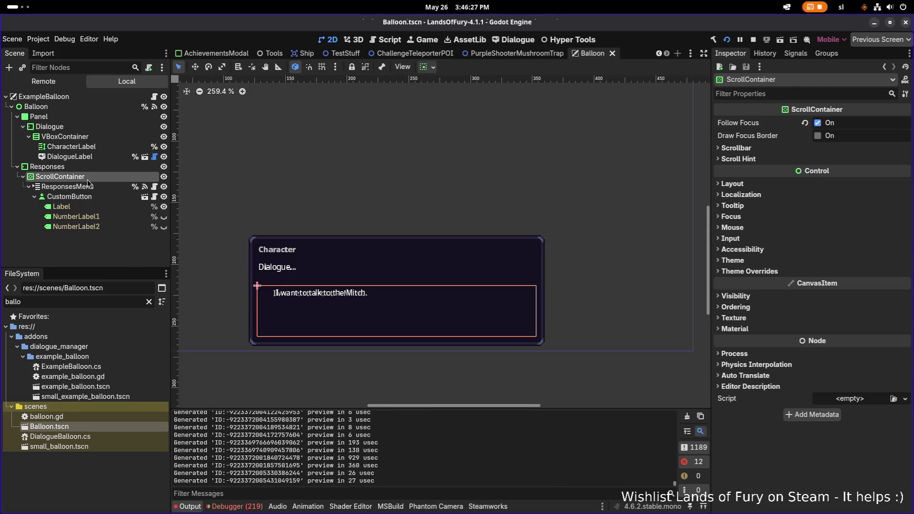
pyautogui.click(85, 167)
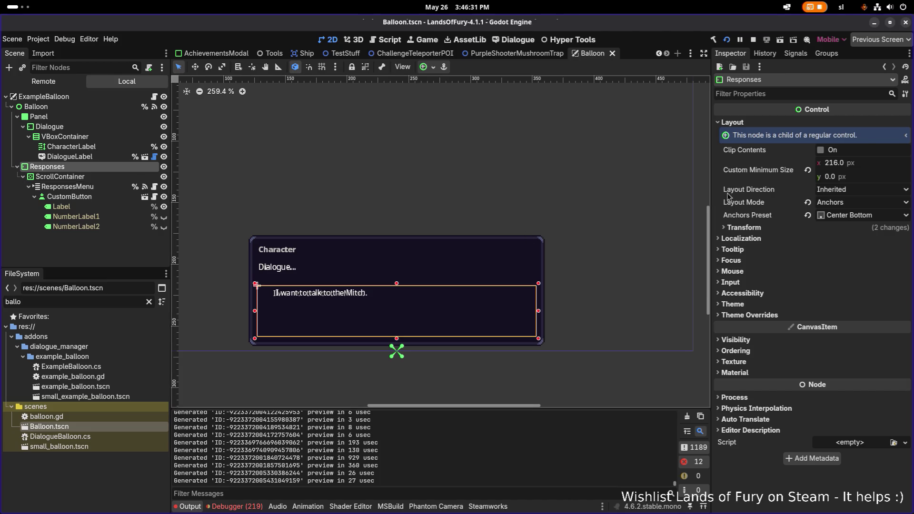
# Expand the Responses box's Transform and try a 216 px width, then undo it.
pyautogui.click(774, 230)
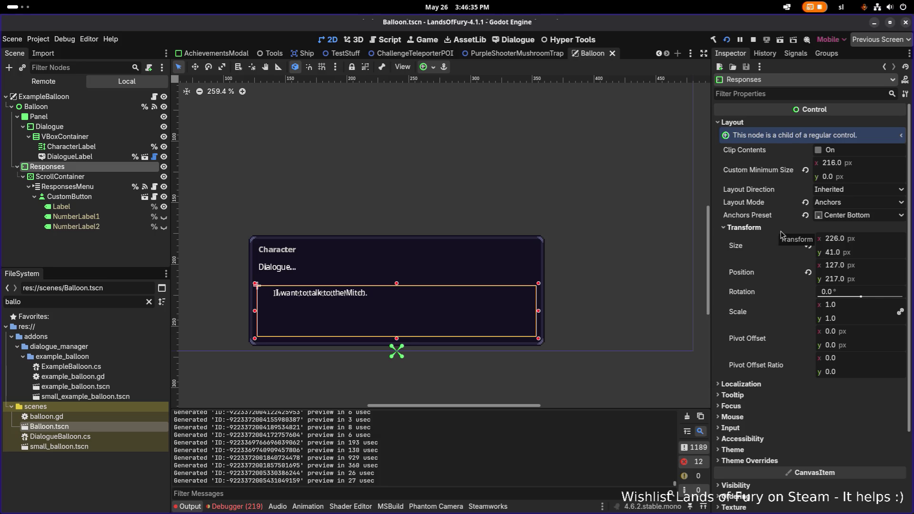
pyautogui.click(853, 239)
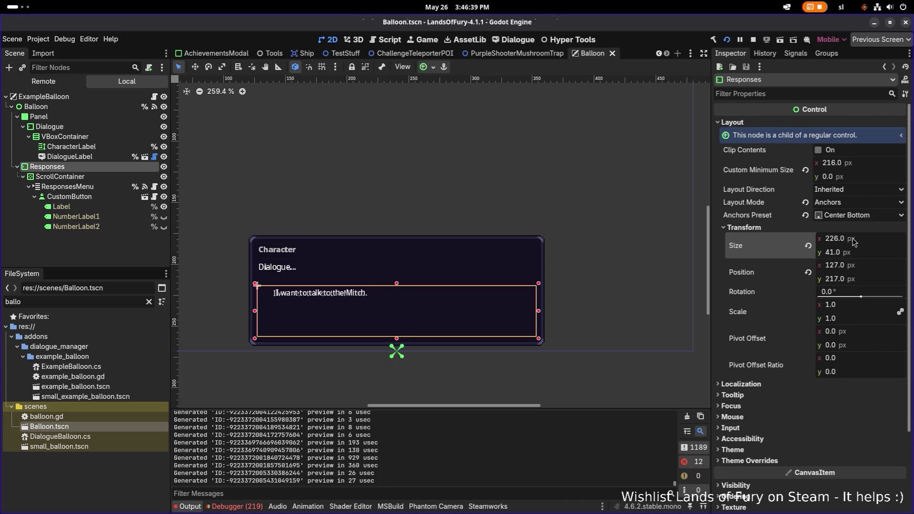
pyautogui.write('216')
pyautogui.press('Return')
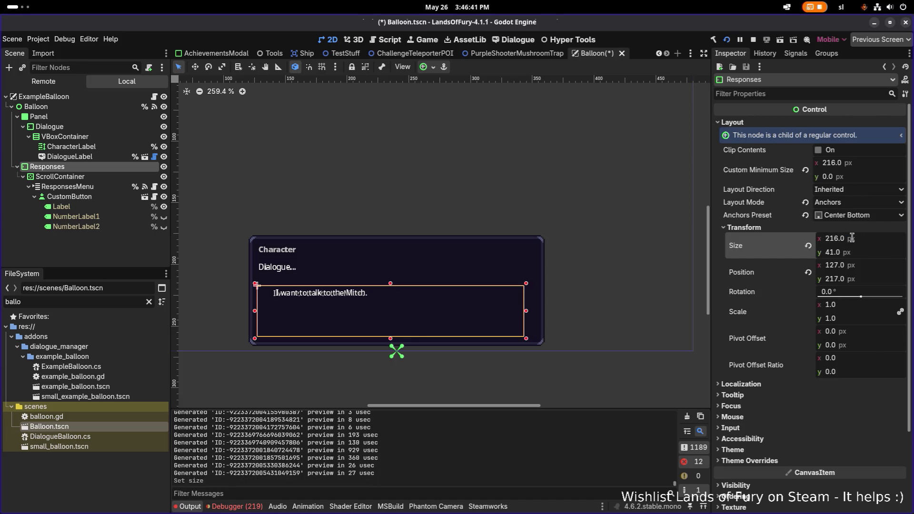
pyautogui.hotkey('ctrl', 'z')
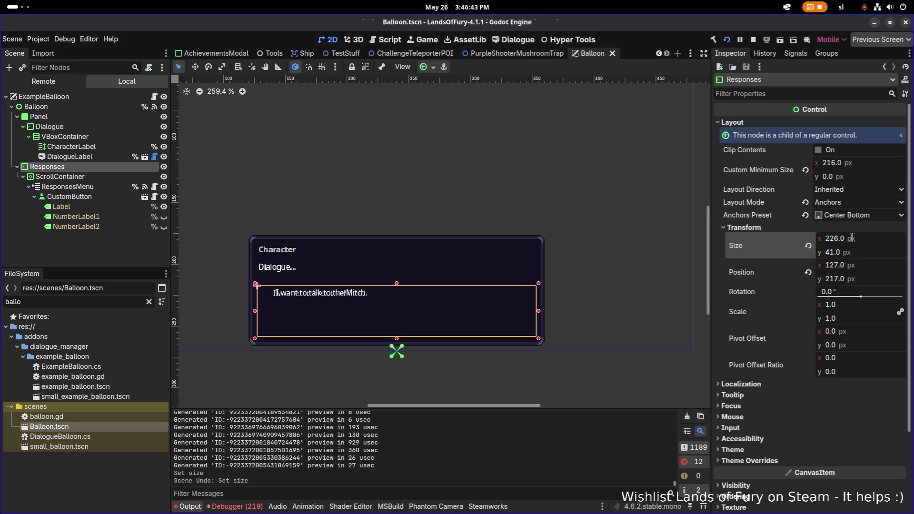
# Lower the box's top edge and settle its size on 226 × 36 px.
pyautogui.click(863, 252)
pyautogui.moveTo(398, 284); pyautogui.dragTo(397, 288)
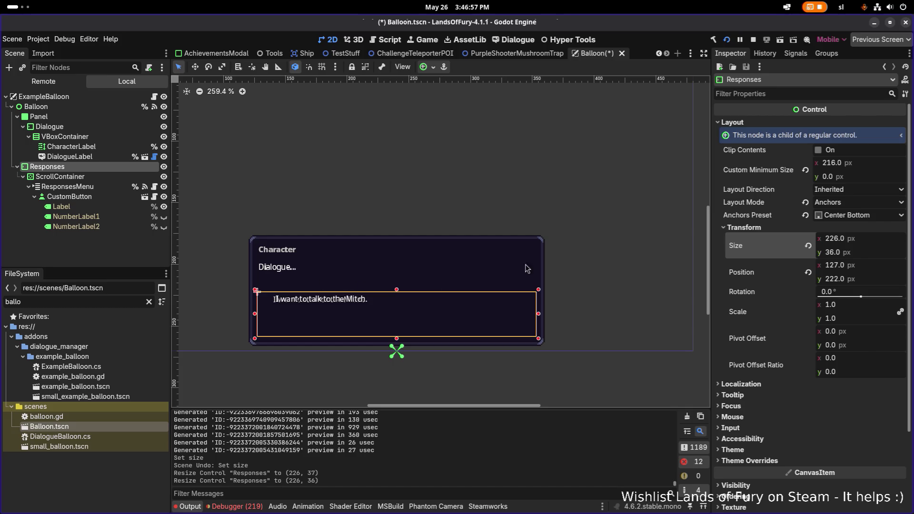
pyautogui.click(852, 253)
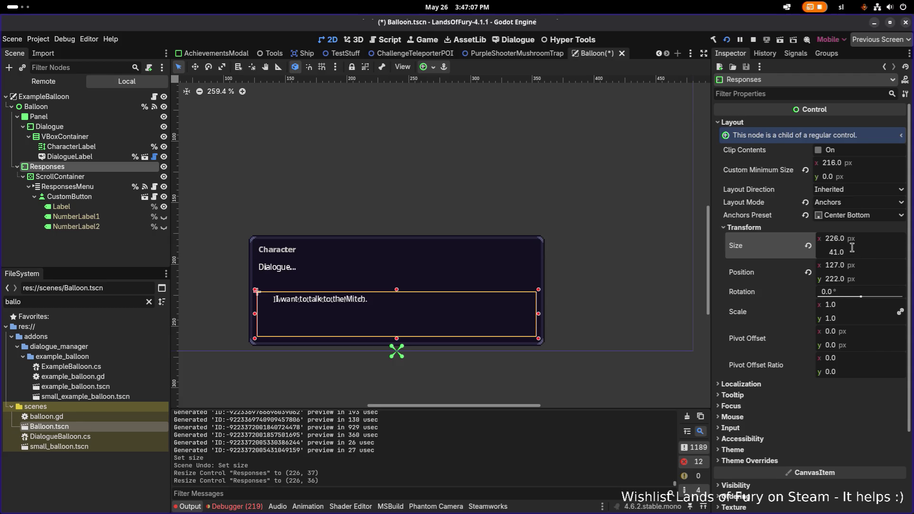
pyautogui.press('Return')
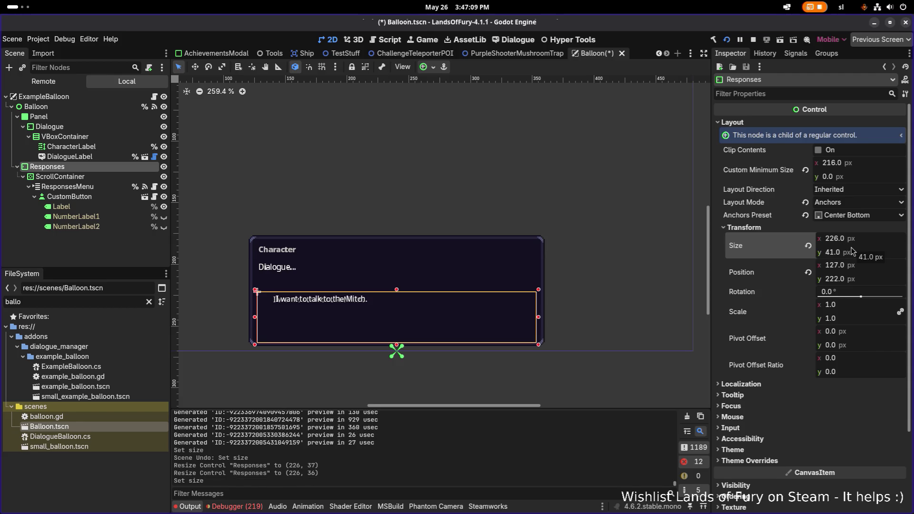
pyautogui.hotkey('ctrl', 'z')
pyautogui.hotkey('ctrl', 'z')
pyautogui.hotkey('ctrl', 'z')
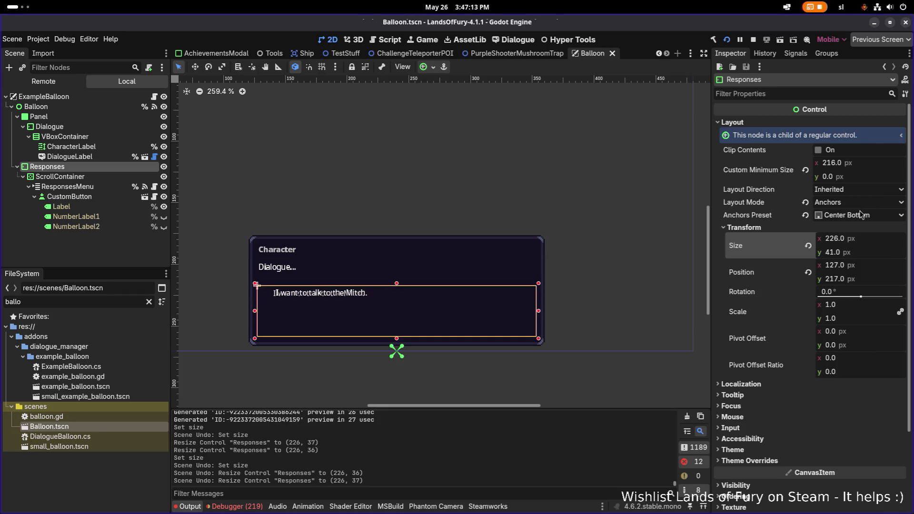
pyautogui.hotkey('ctrl', 'z')
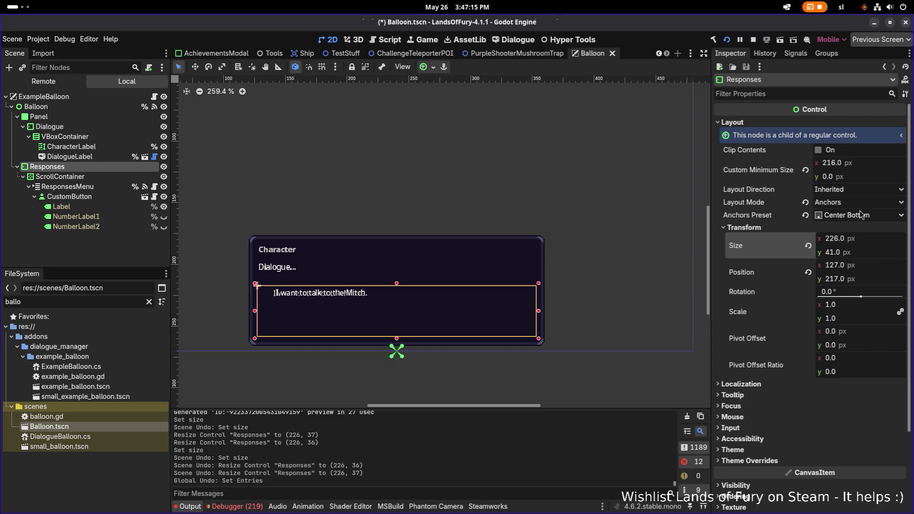
pyautogui.hotkey('ctrl', 'shift', 'z')
pyautogui.hotkey('ctrl', 'shift', 'z')
pyautogui.hotkey('ctrl', 'shift', 'z')
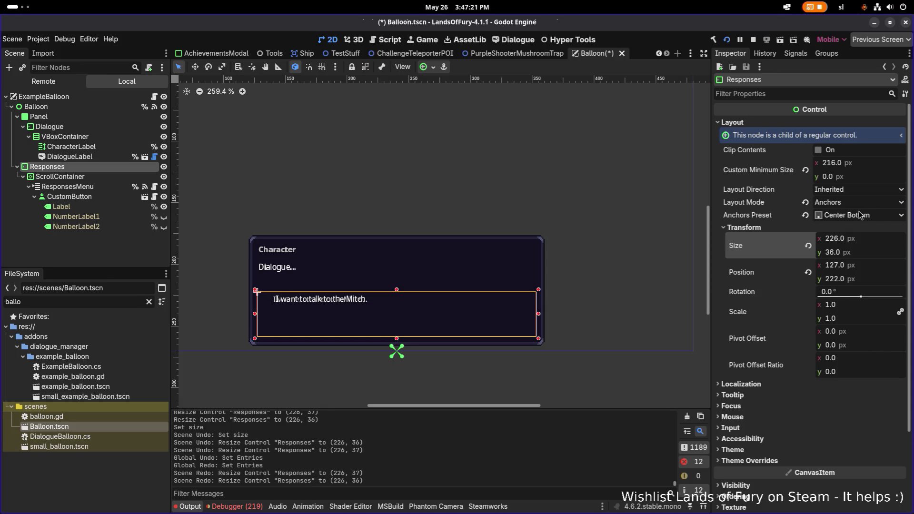
pyautogui.scroll(-1, 471, 235)
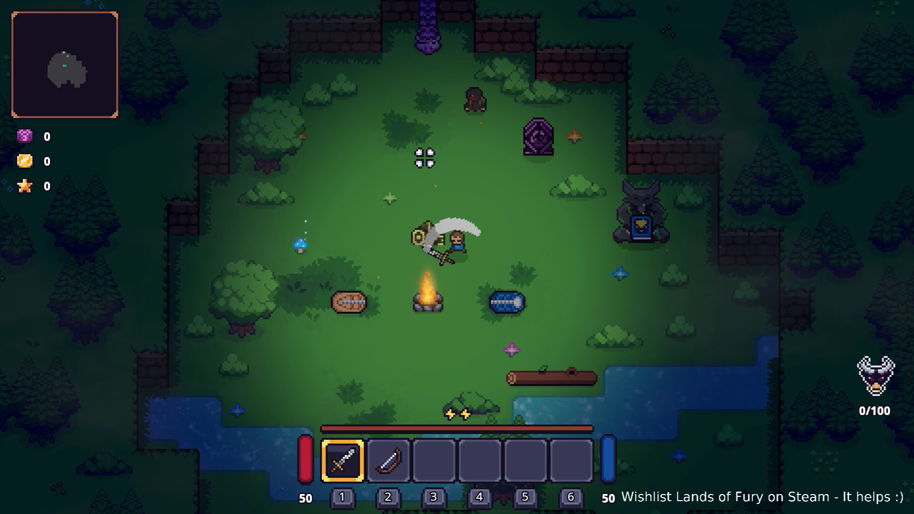
# Walk to Alma, talk to her, browse her options and leave with Nothing.
pyautogui.press('d')
pyautogui.press('e')
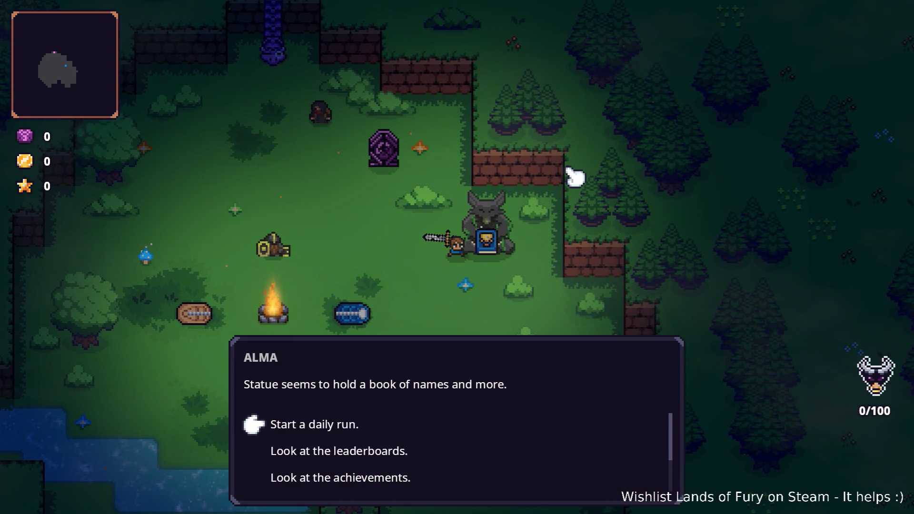
pyautogui.press('Down')
pyautogui.press('Down')
pyautogui.press('Down')
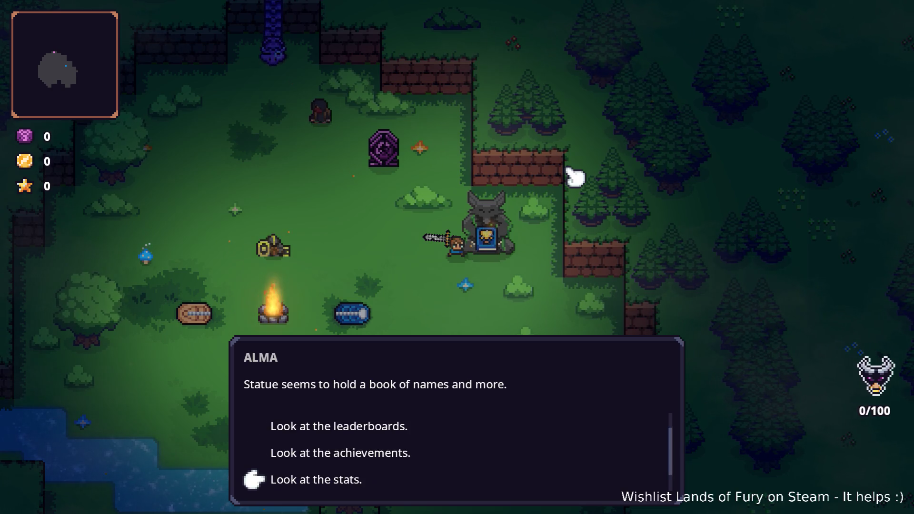
pyautogui.press('Up')
pyautogui.press('Up')
pyautogui.press('Up')
pyautogui.press('Down')
pyautogui.press('Down')
pyautogui.press('Down')
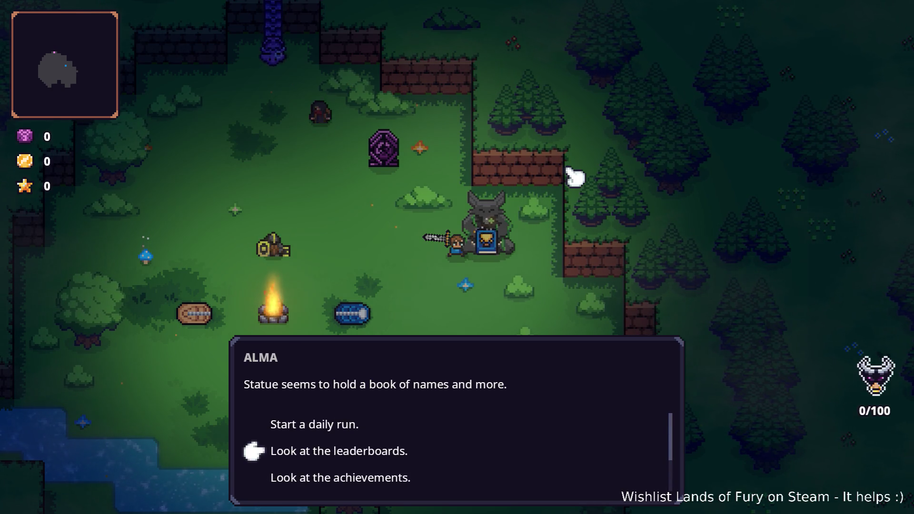
pyautogui.press('e')
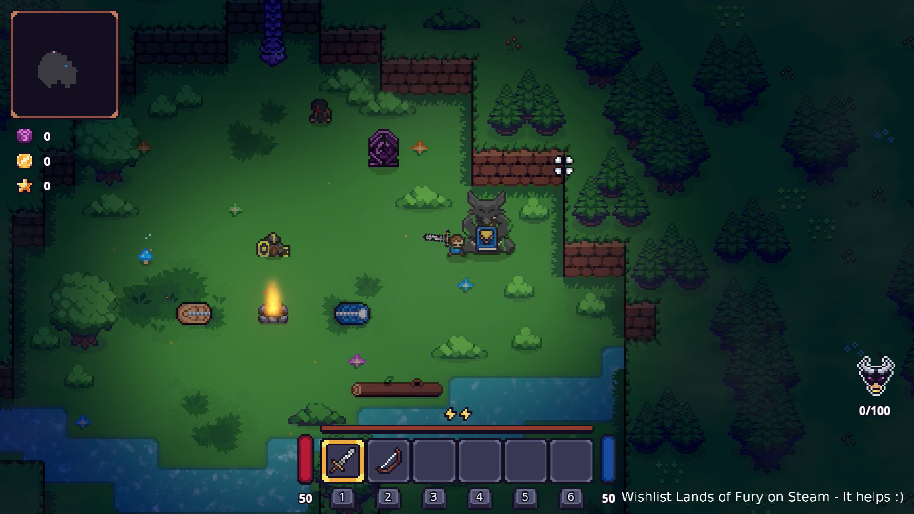
# Talk to Alma again, ask 'Who am I?' and read through to the destination line.
pyautogui.press('e')
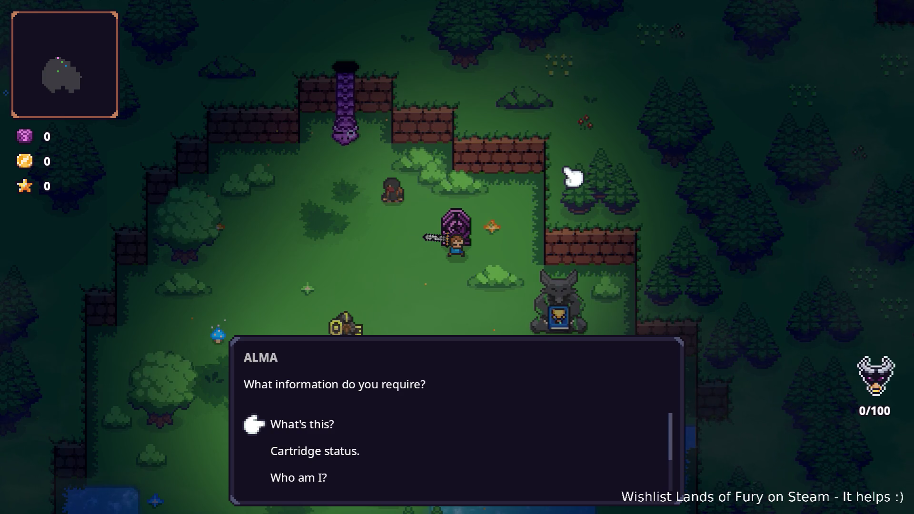
pyautogui.press('Down')
pyautogui.press('Down')
pyautogui.press('Down')
pyautogui.press('Down')
pyautogui.press('Up')
pyautogui.press('Up')
pyautogui.press('Up')
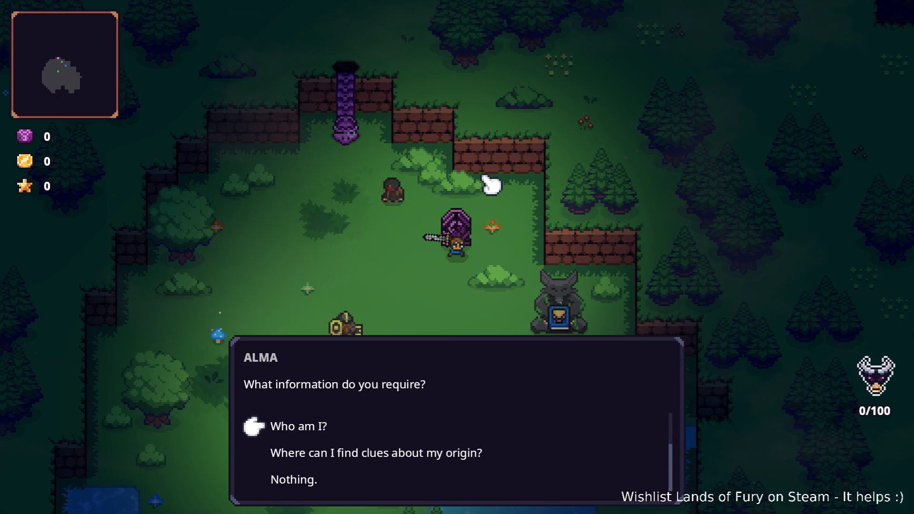
pyautogui.press('Down')
pyautogui.press('Down')
pyautogui.press('e')
pyautogui.press('e')
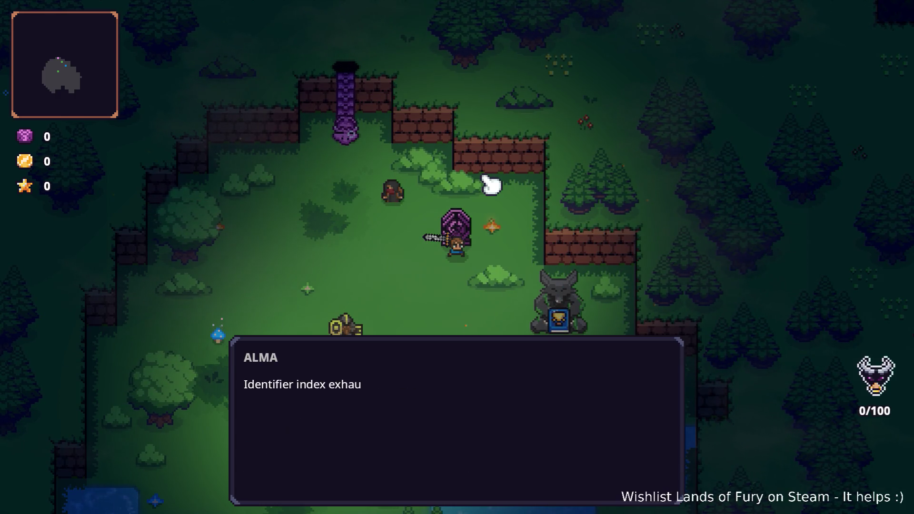
pyautogui.press('e')
pyautogui.press('e')
pyautogui.press('e')
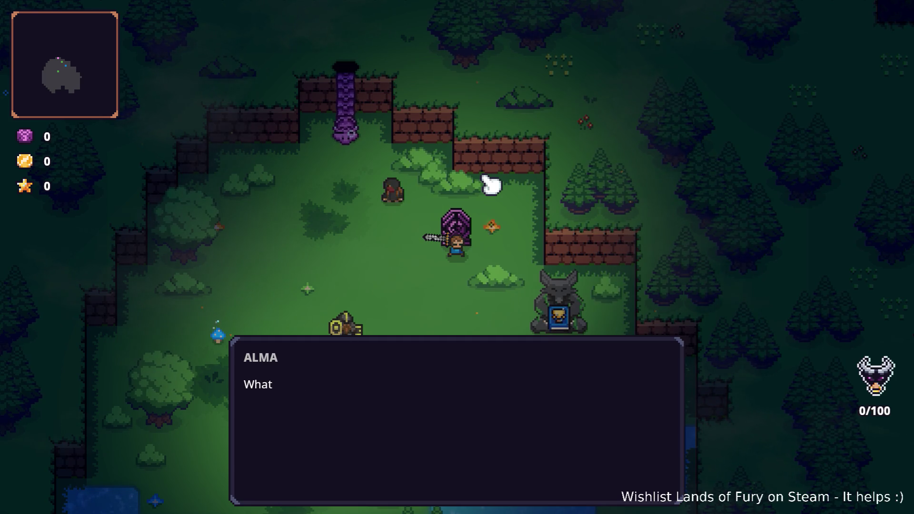
pyautogui.press('Down')
pyautogui.press('Down')
pyautogui.press('e')
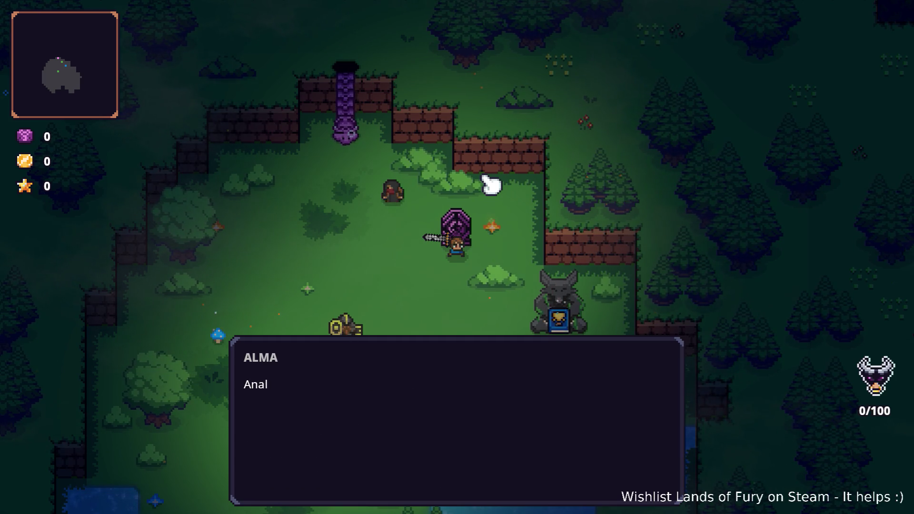
pyautogui.press('e')
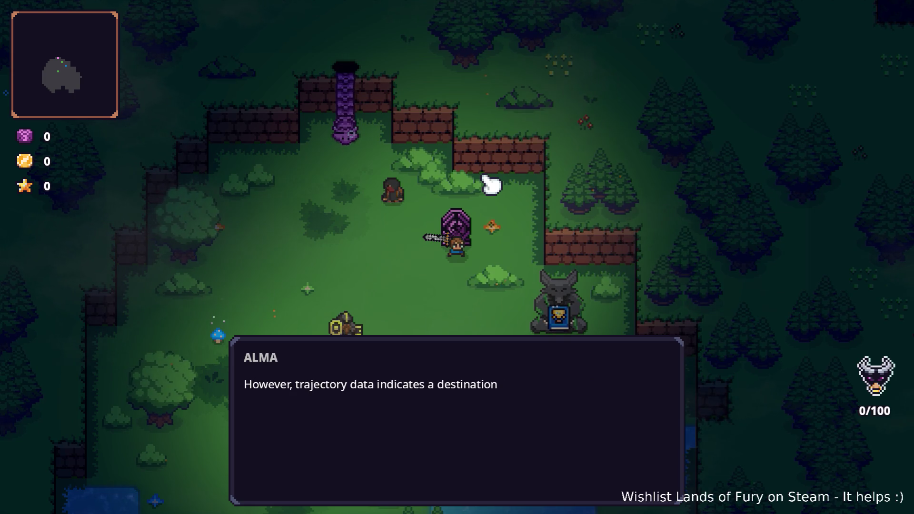
pyautogui.press('e')
pyautogui.press('e')
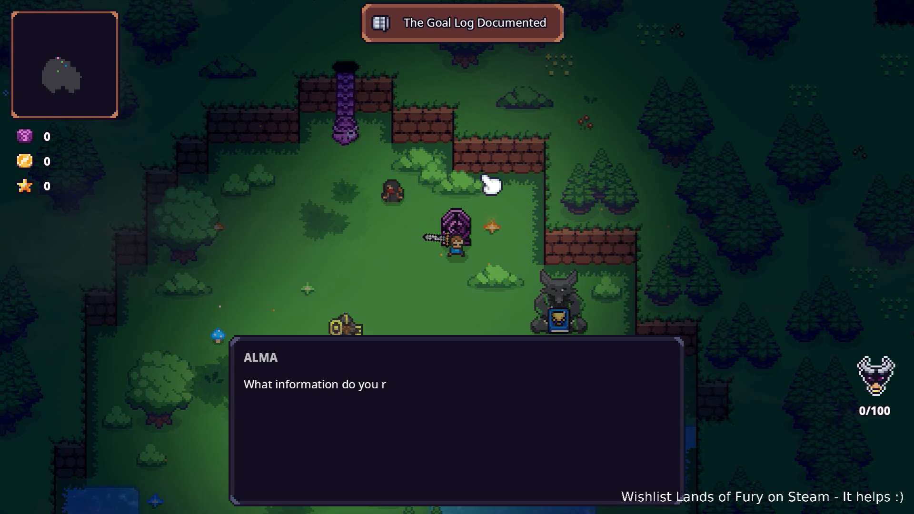
pyautogui.press('Down')
pyautogui.press('Down')
# Close Alma's dialogue with Nothing, view the Journal from the inventory, then return to Godot.
pyautogui.press('Down')
pyautogui.press('Down')
pyautogui.press('e')
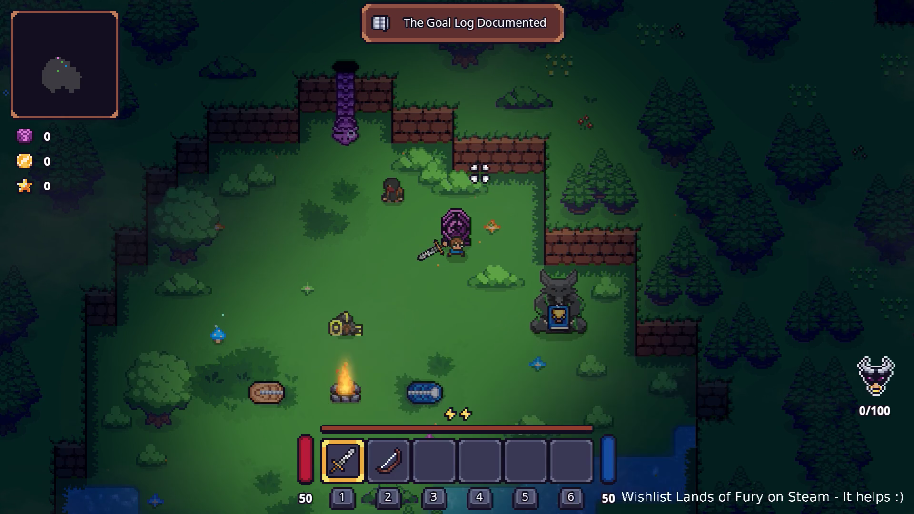
pyautogui.press('i')
pyautogui.press('Left')
pyautogui.press('Down')
pyautogui.press('Down')
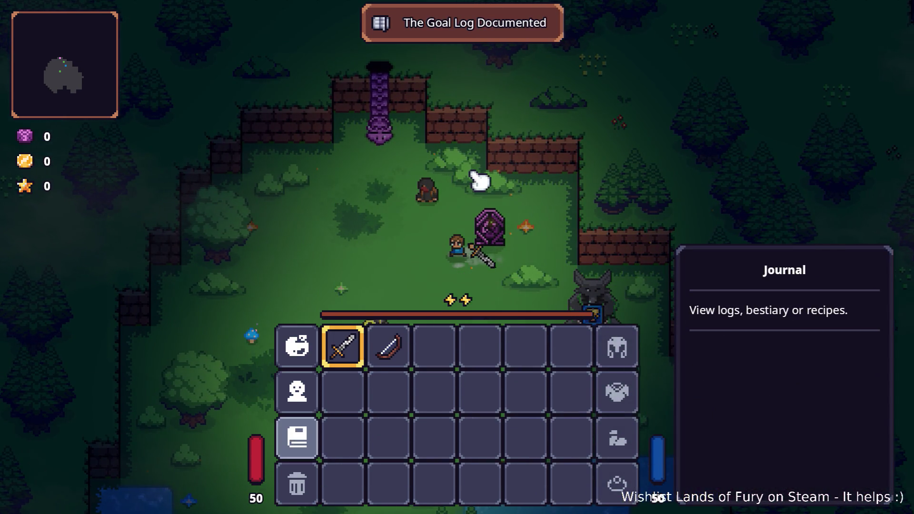
pyautogui.press('e')
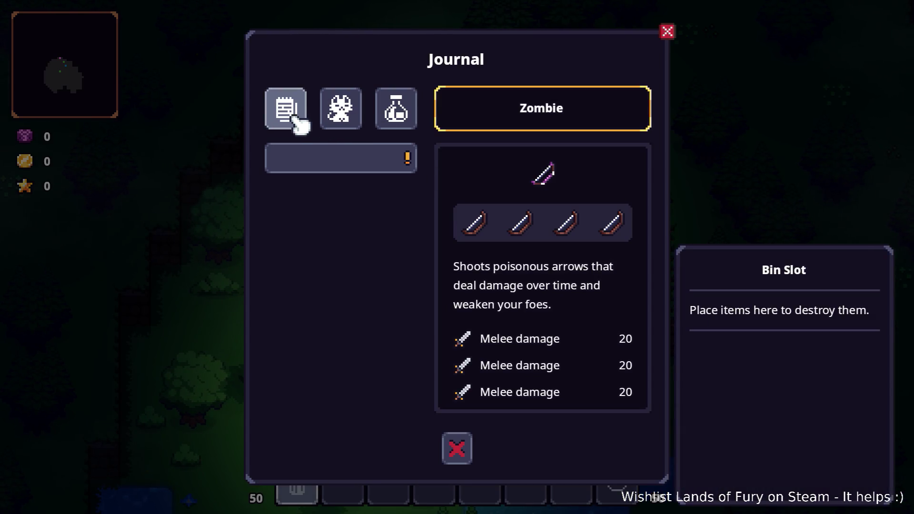
pyautogui.scroll(-1, 586, 249)
pyautogui.scroll(1, 560, 236)
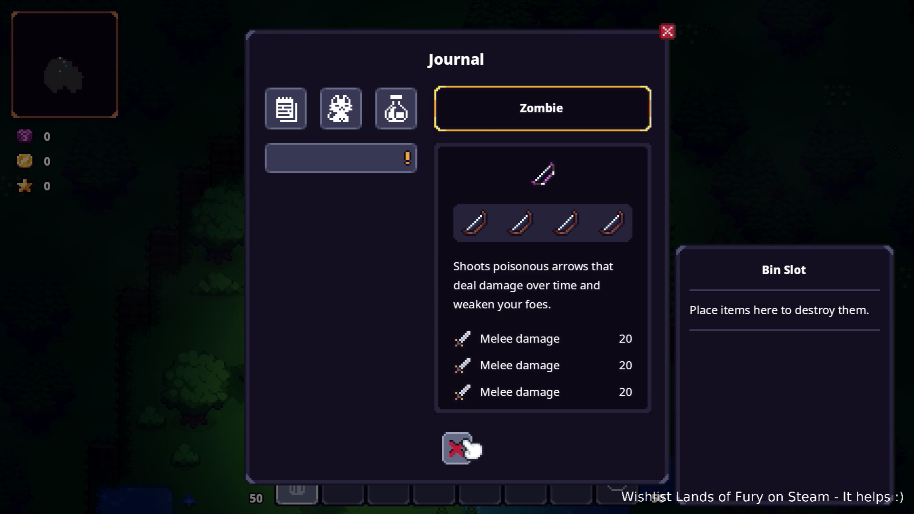
pyautogui.hotkey('alt', 'Tab')
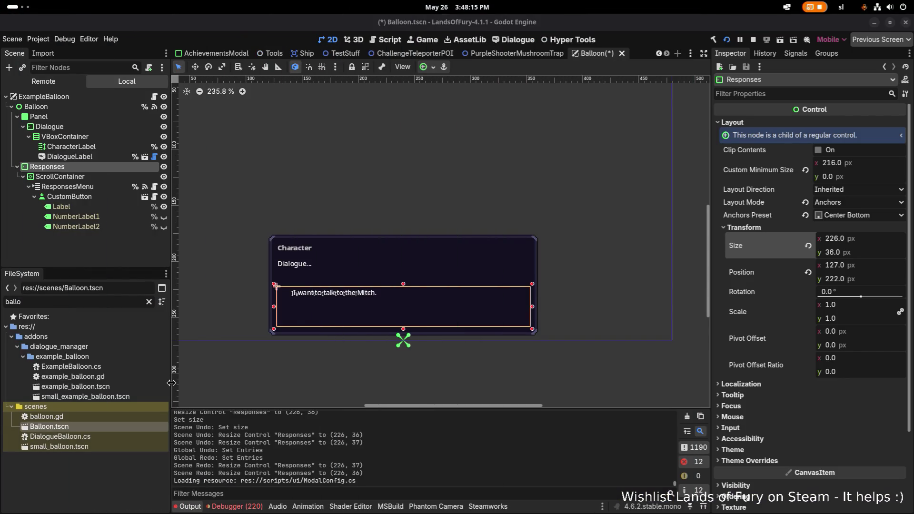
# Read the Debugger's Errors list, including the Dictionary and cast error traces, then stop the game.
pyautogui.click(237, 507)
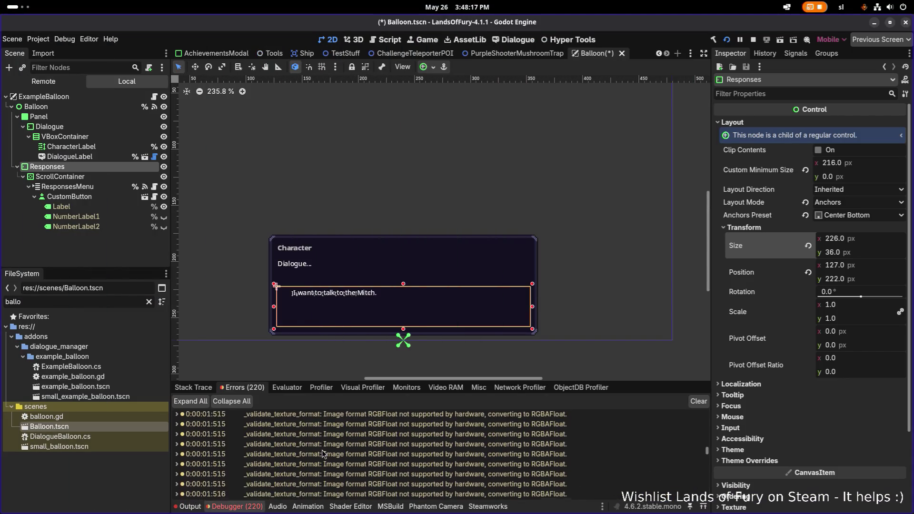
pyautogui.scroll(-10, 322, 453)
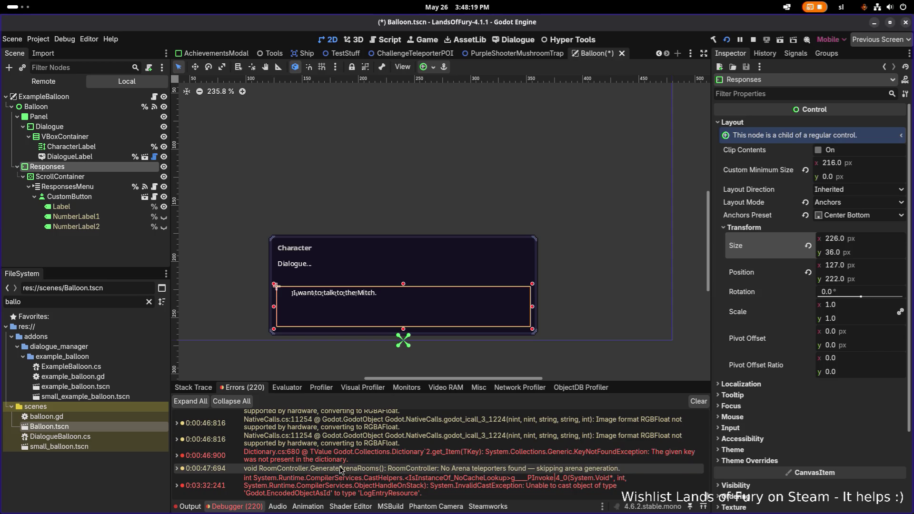
pyautogui.moveTo(363, 456)
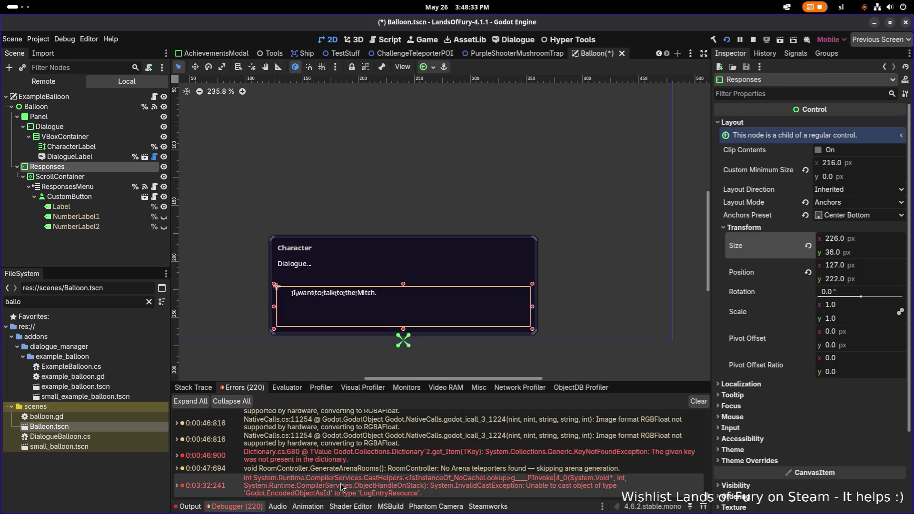
pyautogui.moveTo(341, 485)
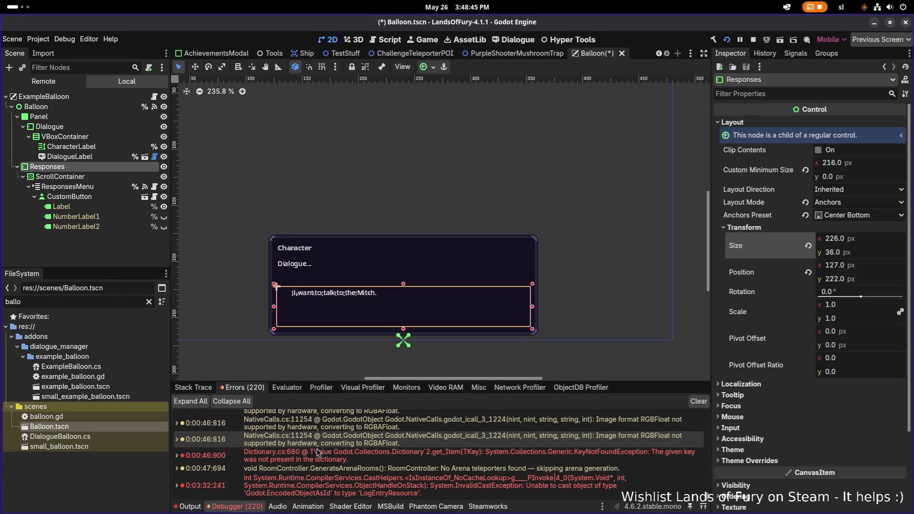
pyautogui.moveTo(318, 453)
pyautogui.scroll(1, 366, 461)
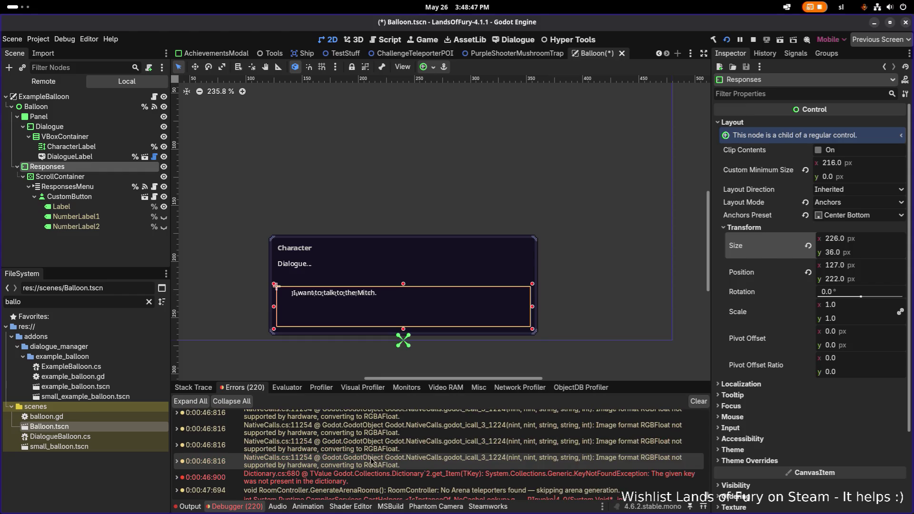
pyautogui.moveTo(349, 464)
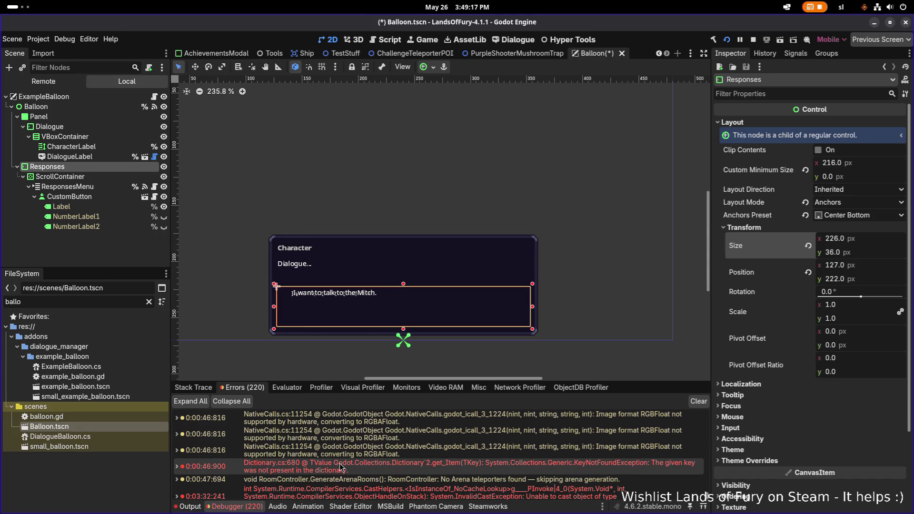
pyautogui.scroll(5, 332, 460)
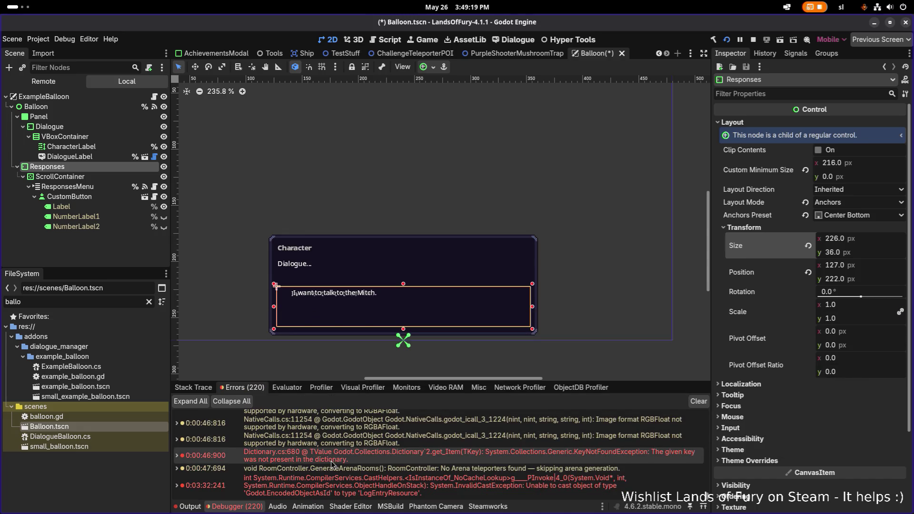
pyautogui.scroll(-4, 330, 460)
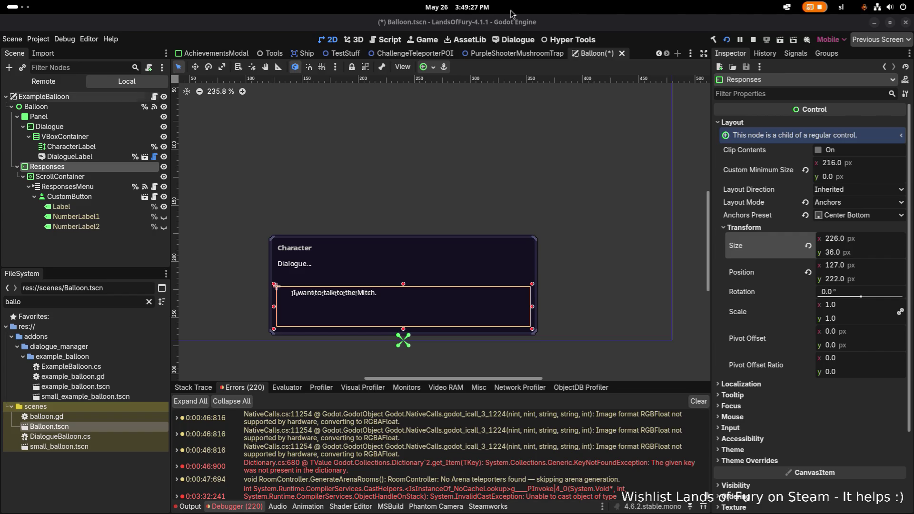
pyautogui.press('F8')
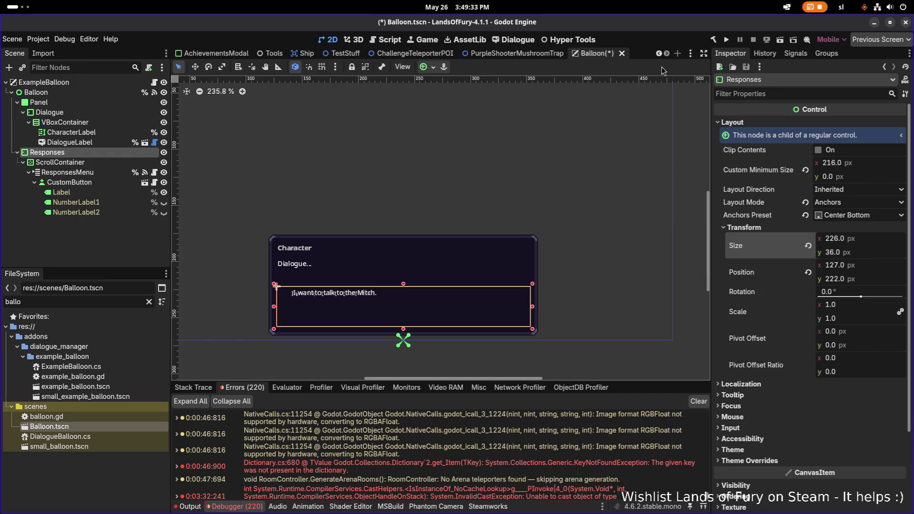
# Save Balloon.tscn, close it, and return to Gothar's dialogue at line 231.
pyautogui.hotkey('ctrl', 's')
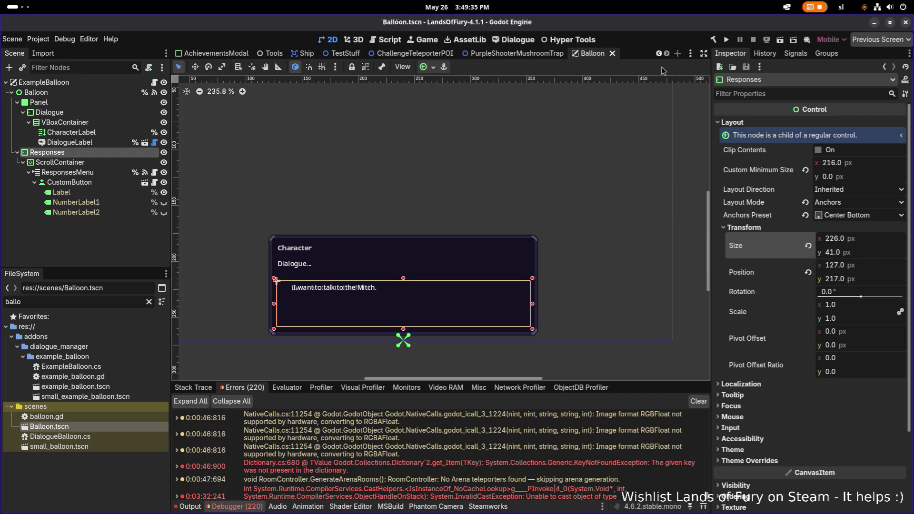
pyautogui.click(613, 53)
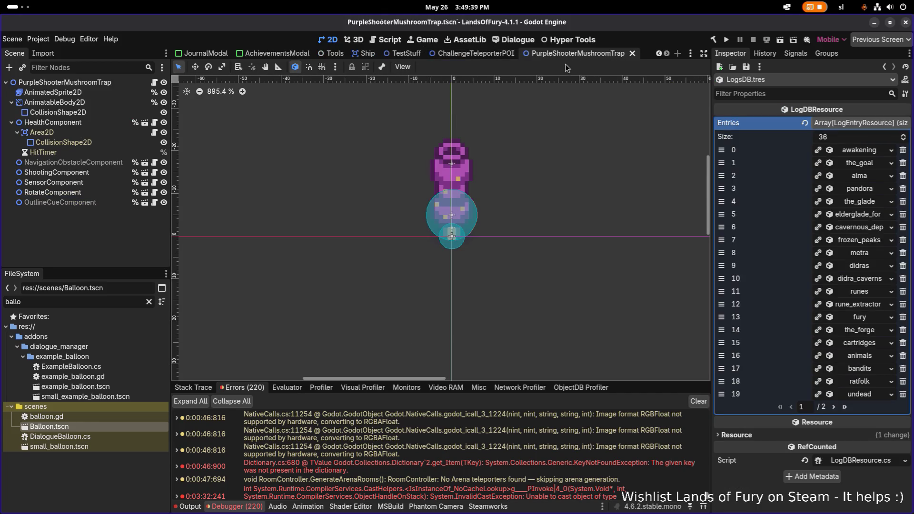
pyautogui.click(504, 41)
pyautogui.click(471, 330)
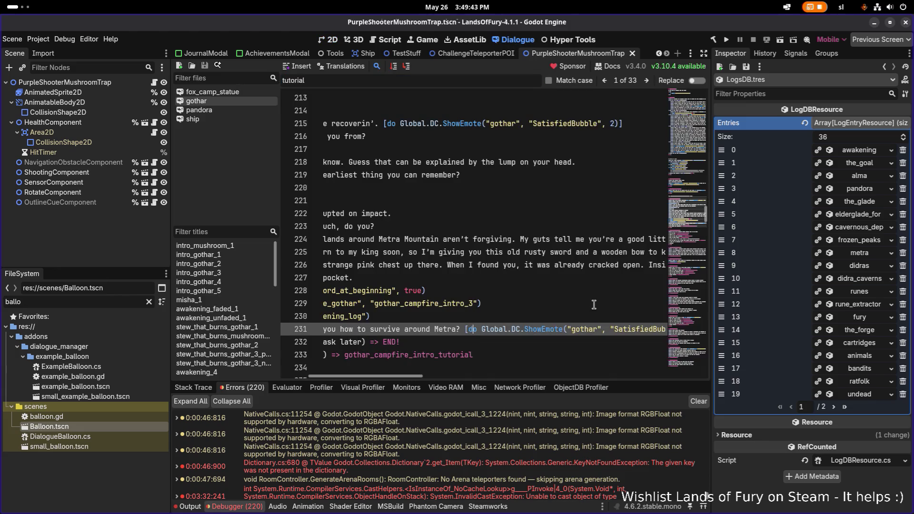
pyautogui.press('Home')
pyautogui.press('End')
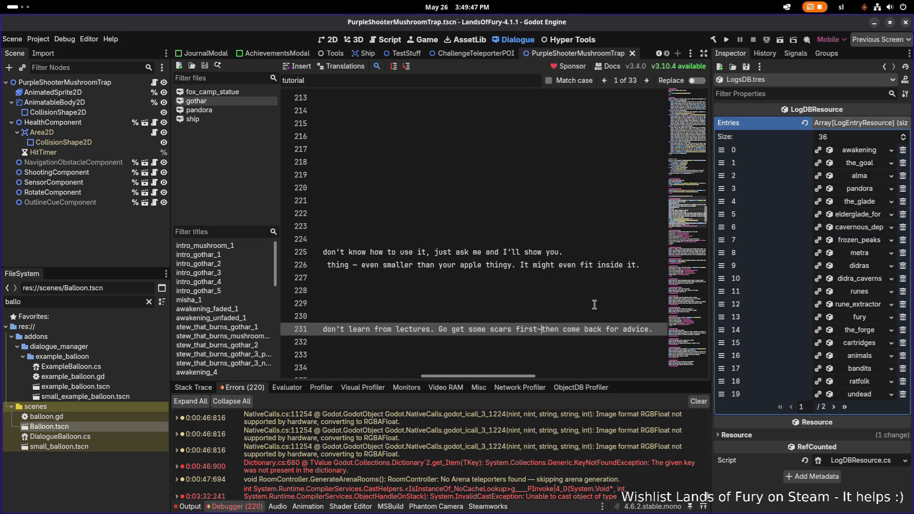
pyautogui.hotkey('ctrl', 'Left')
pyautogui.hotkey('ctrl', 'Left')
pyautogui.hotkey('ctrl', 'Left')
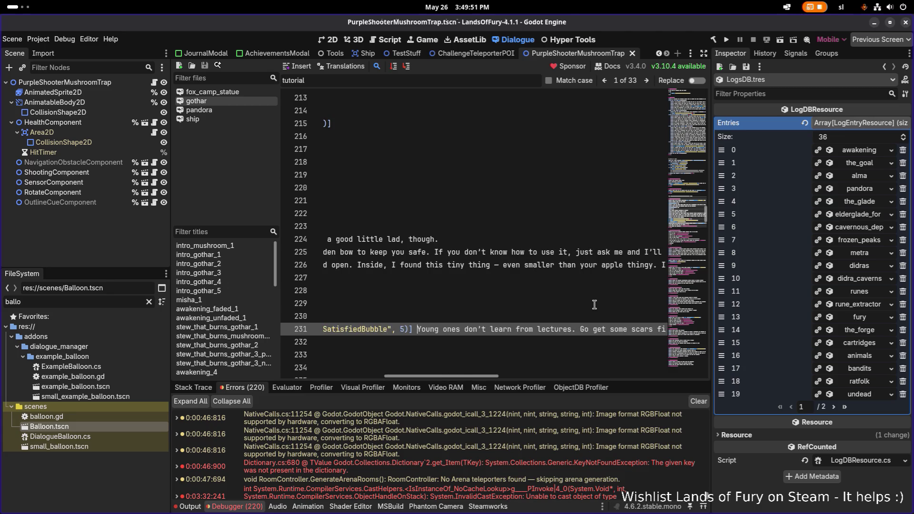
pyautogui.press('Home')
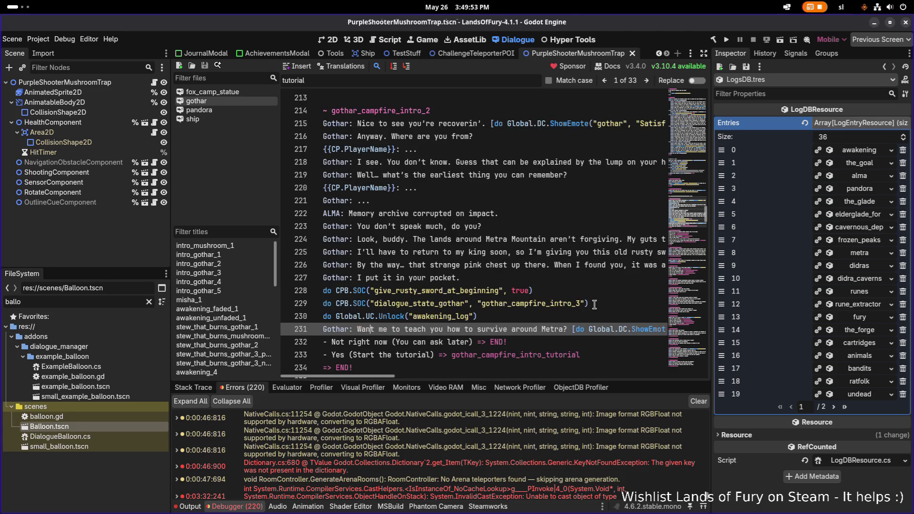
pyautogui.hotkey('ctrl', 'shift', 'Right')
pyautogui.hotkey('ctrl', 'shift', 'Right')
pyautogui.hotkey('ctrl', 'shift', 'Right')
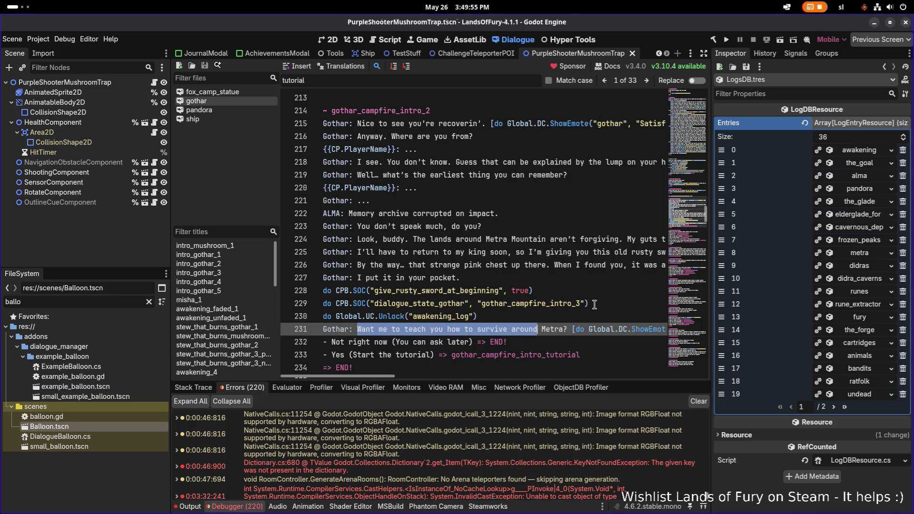
pyautogui.hotkey('ctrl', 'shift', 'Right')
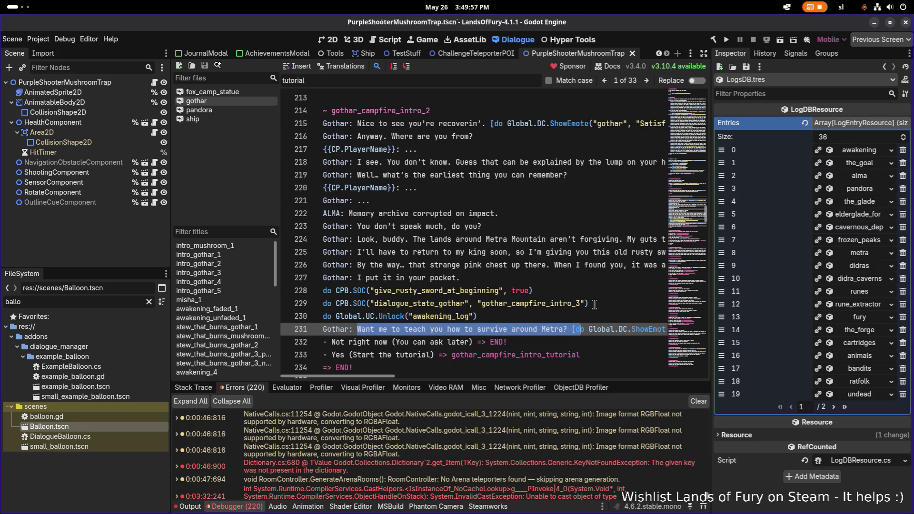
pyautogui.hotkey('ctrl', 'x')
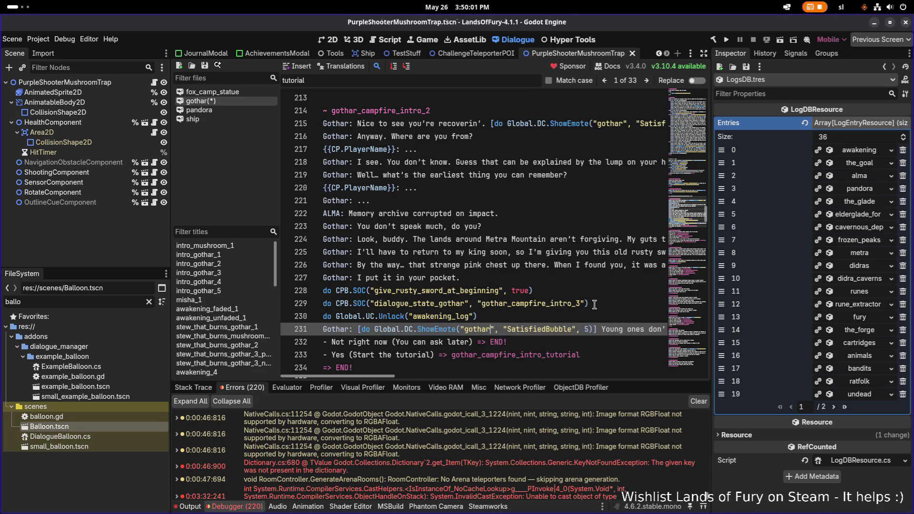
pyautogui.hotkey('ctrl', 'Right')
pyautogui.hotkey('ctrl', 'Right')
pyautogui.hotkey('ctrl', 'Right')
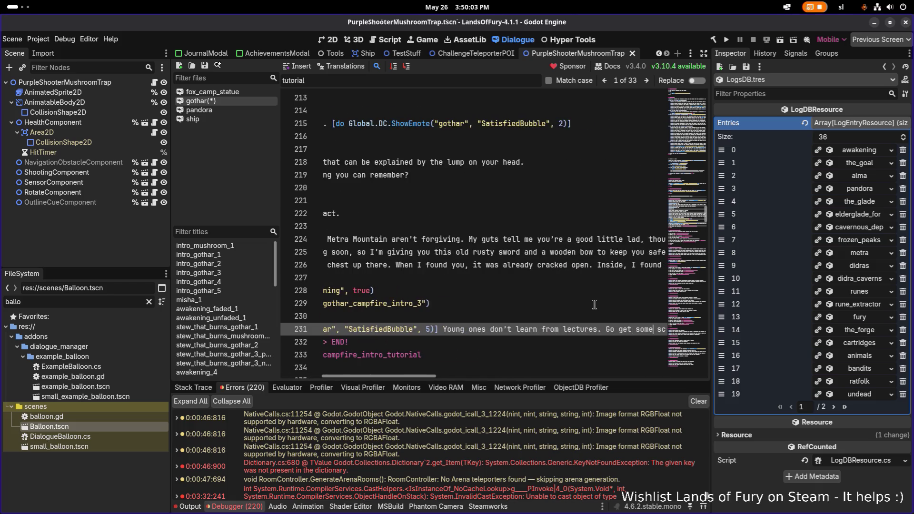
pyautogui.hotkey('ctrl', 'Right')
pyautogui.hotkey('ctrl', 'Right')
pyautogui.hotkey('ctrl', 'Right')
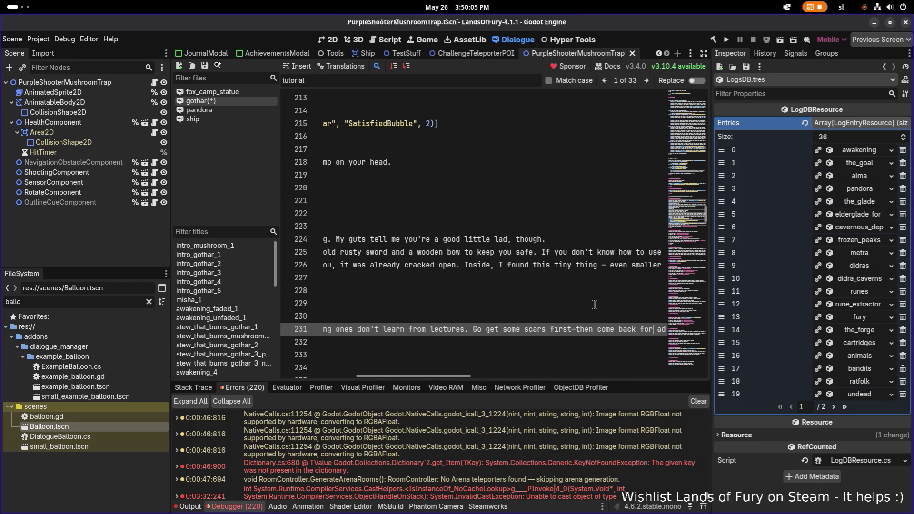
pyautogui.hotkey('ctrl', 'Right')
pyautogui.hotkey('ctrl', 'Right')
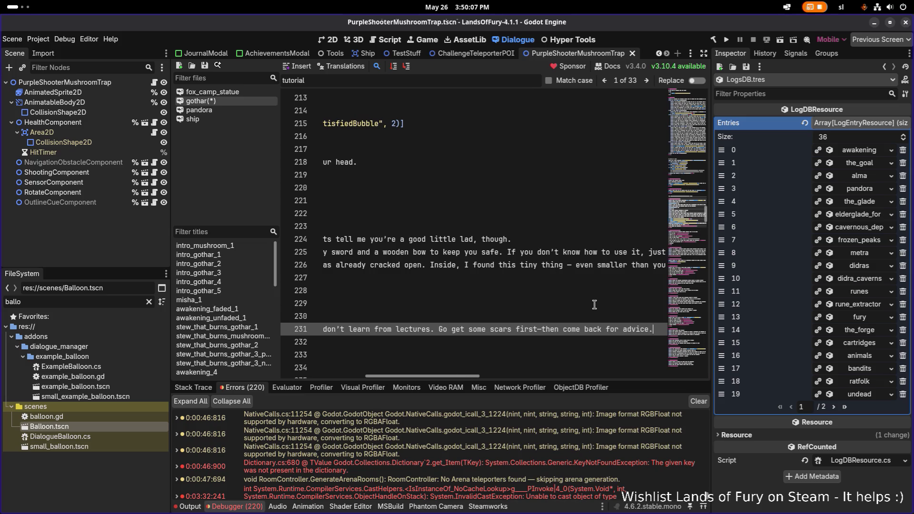
pyautogui.press('Home')
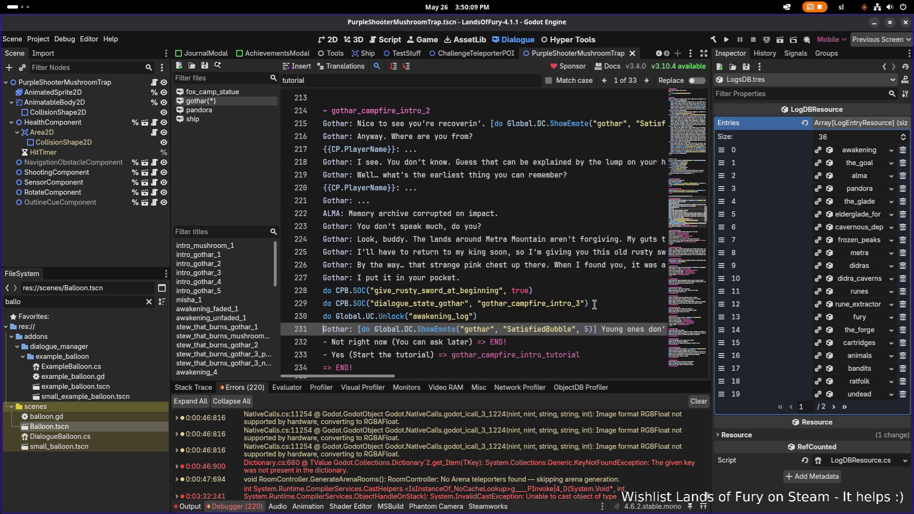
# Replace the 'Yes' response on line 233 with "I'd like your guidance first".
pyautogui.press('Down')
pyautogui.press('Down')
pyautogui.hotkey('ctrl', 'shift', 'Right')
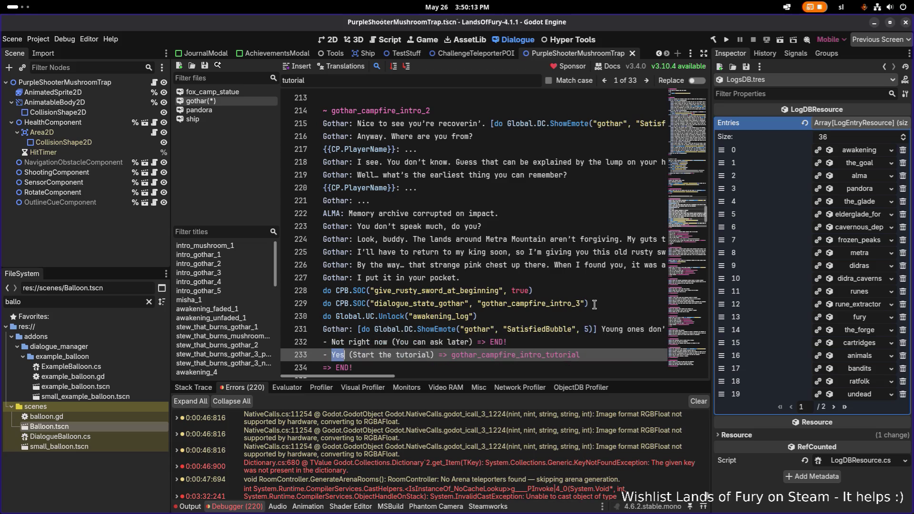
pyautogui.write("I'd like ")
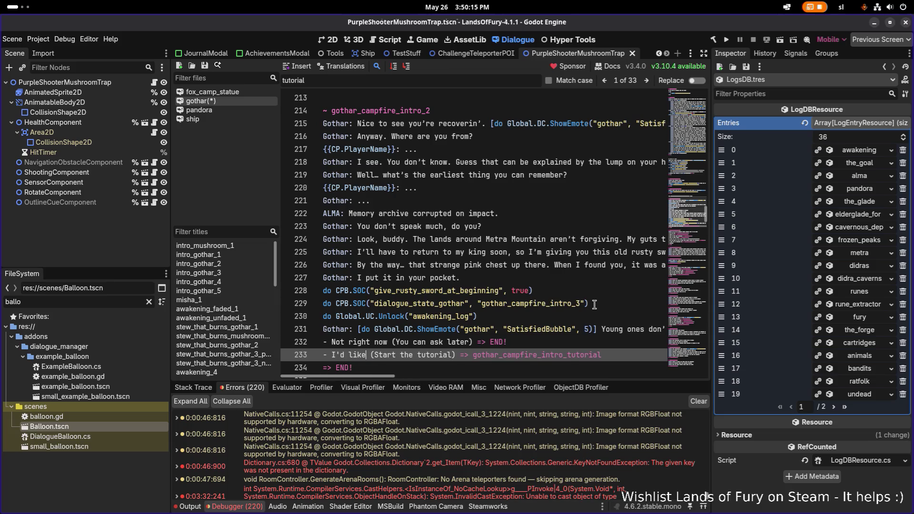
pyautogui.write('your gui')
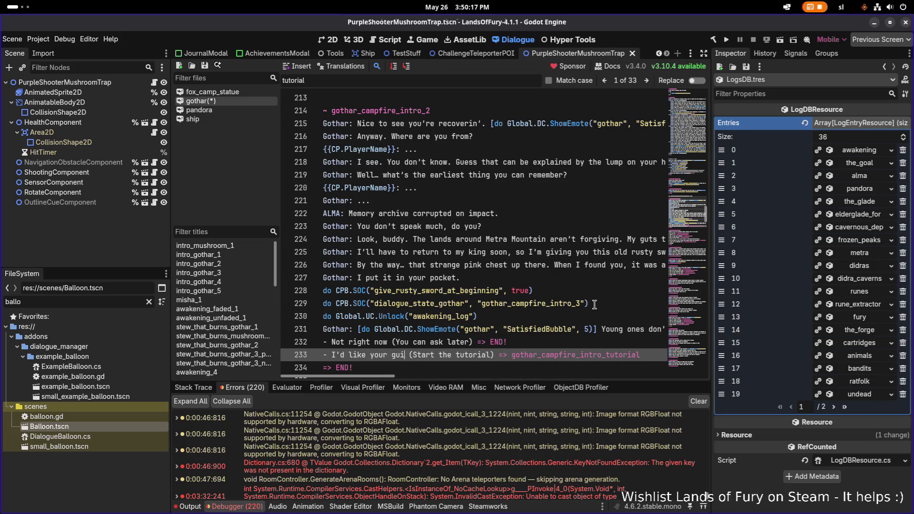
pyautogui.write('dance fir')
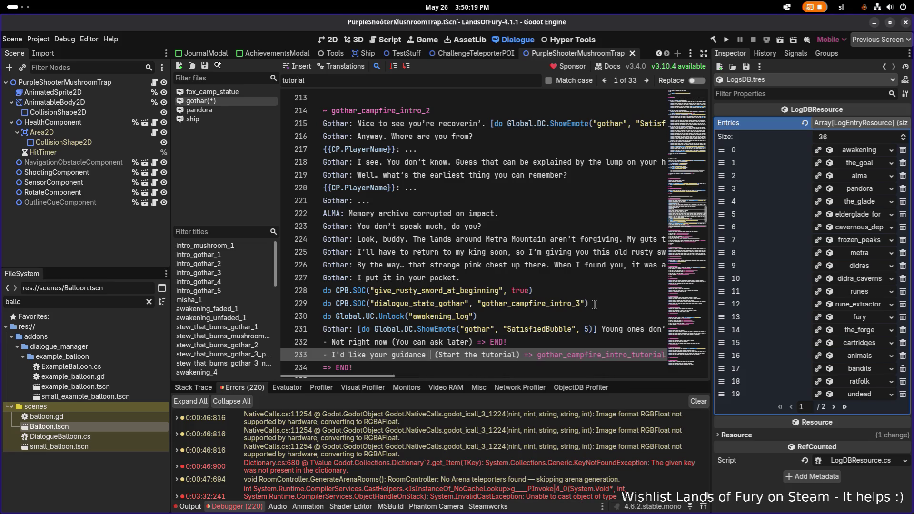
pyautogui.write('st')
# Replace 'Not right now' on line 232 with 'Ok'.
pyautogui.press('Up')
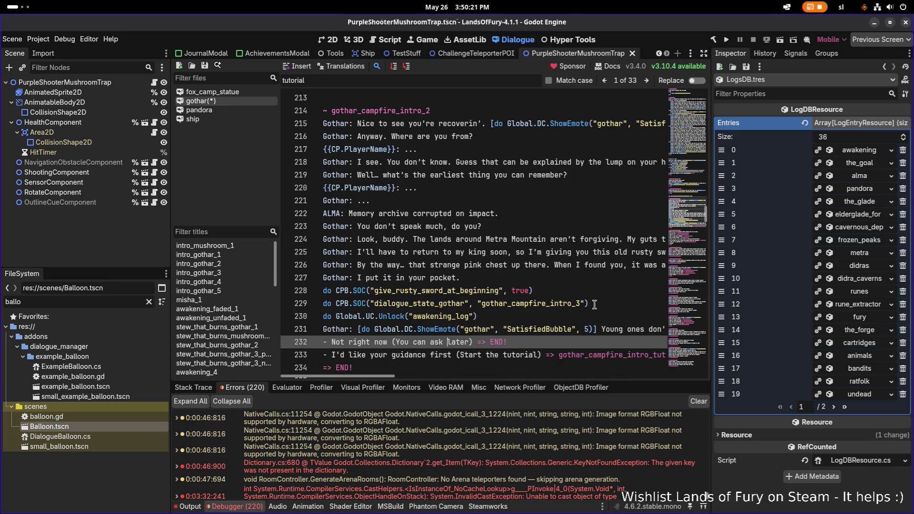
pyautogui.press('Left')
pyautogui.hotkey('ctrl', 'shift', 'Left')
pyautogui.hotkey('ctrl', 'shift', 'Left')
pyautogui.hotkey('ctrl', 'shift', 'Left')
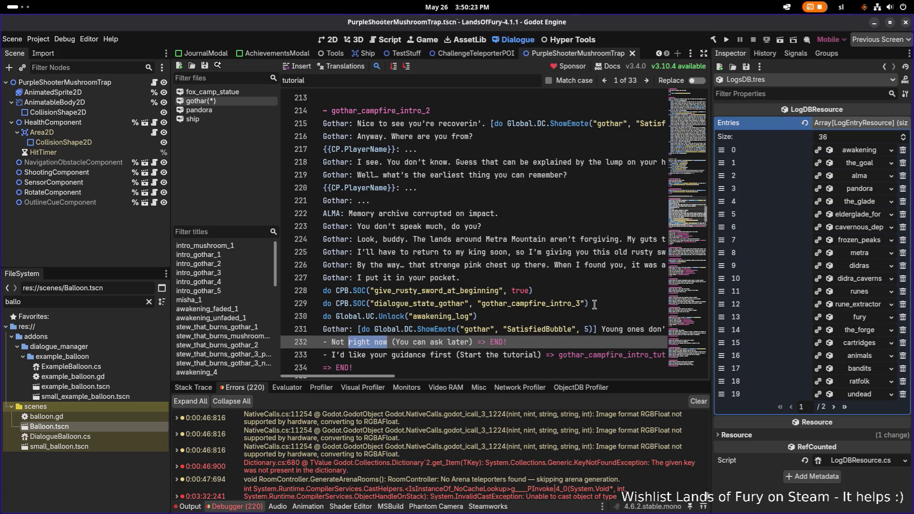
pyautogui.write('Ok')
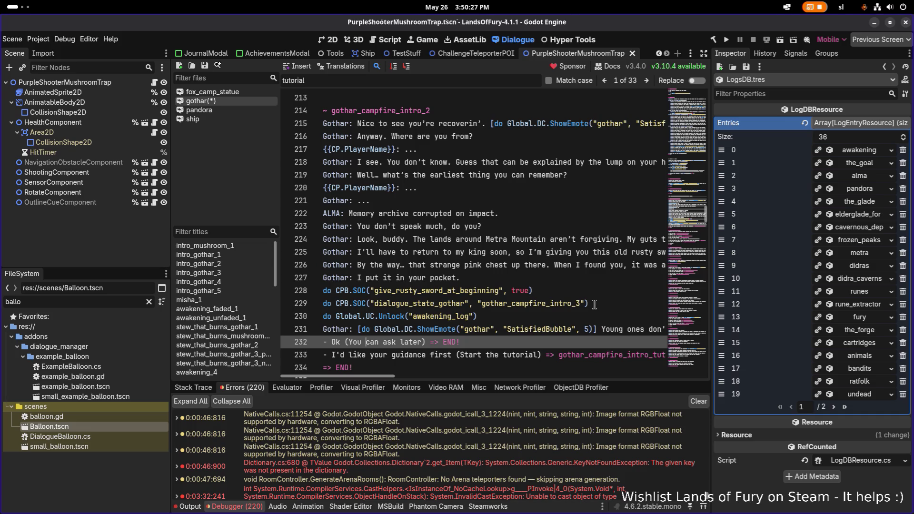
# Reword line 232's hint to read '(You can try tutorial later)'.
pyautogui.press('Left')
pyautogui.write('start tutorial')
pyautogui.hotkey('ctrl', 'shift', 'Right')
pyautogui.press('BackSpace')
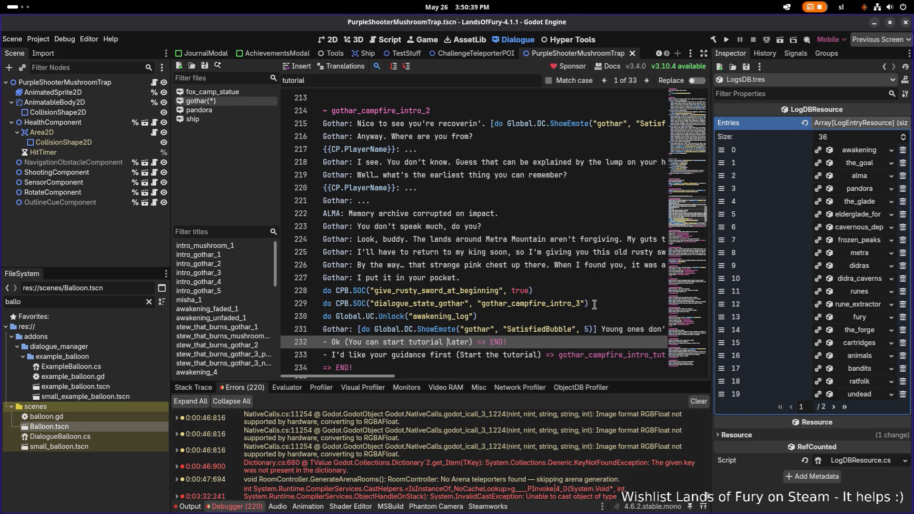
pyautogui.hotkey('ctrl', 'Left')
pyautogui.hotkey('ctrl', 'Left')
pyautogui.hotkey('ctrl', 'shift', 'Right')
pyautogui.write('try')
# Add an exclamation mark after 'Ok' and a period after 'guidance first'.
pyautogui.press('Up')
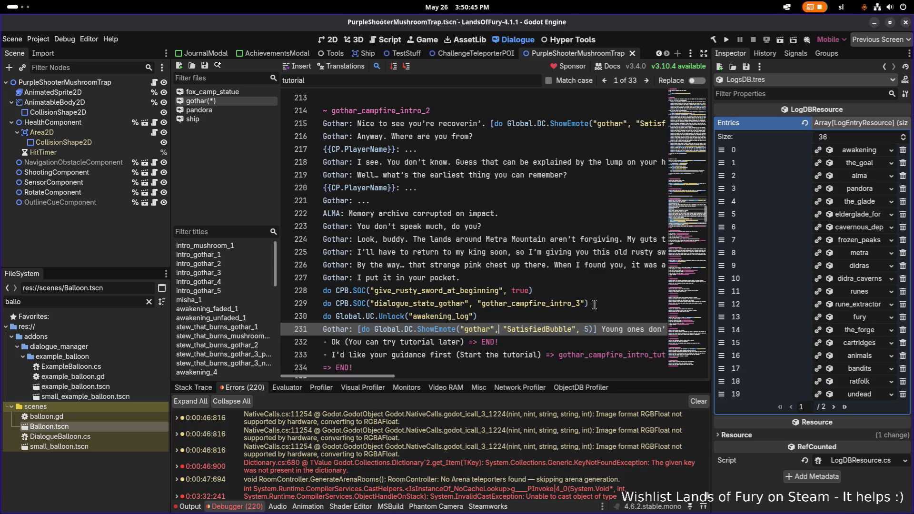
pyautogui.press('Down')
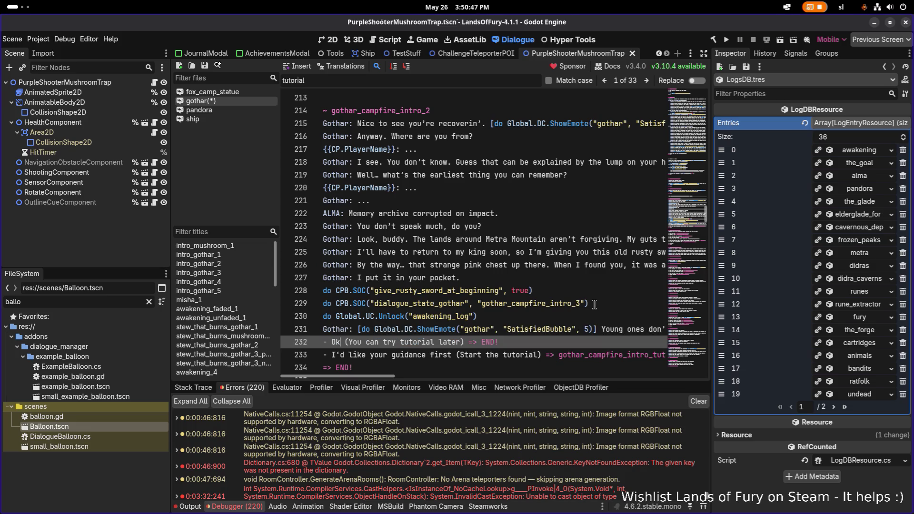
pyautogui.write('!')
pyautogui.press('Up')
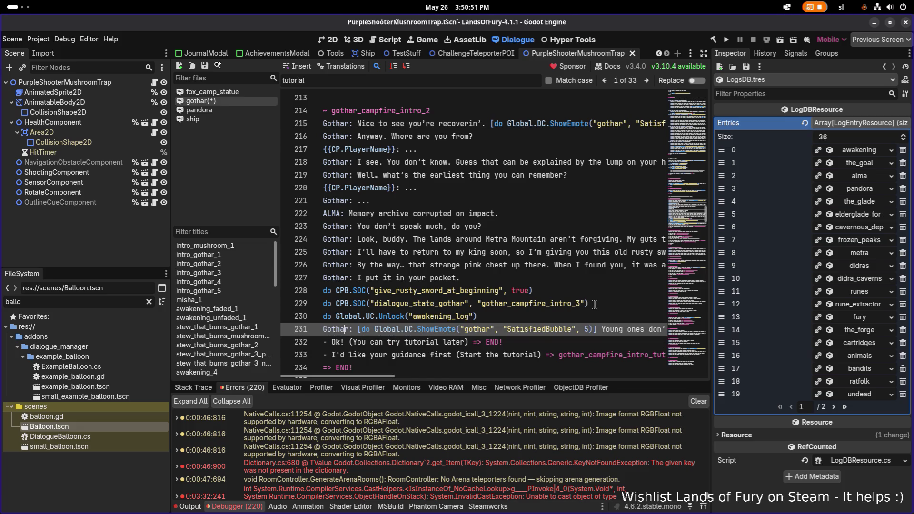
pyautogui.press('Down')
pyautogui.press('Down')
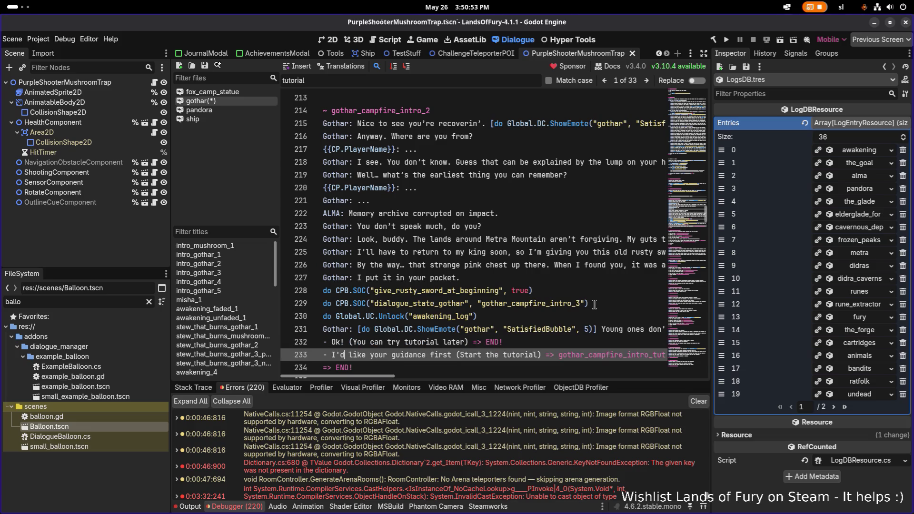
pyautogui.write('.')
# Save the gothar dialogue and run the project to playtest it.
pyautogui.press('Up')
pyautogui.press('Up')
pyautogui.press('Up')
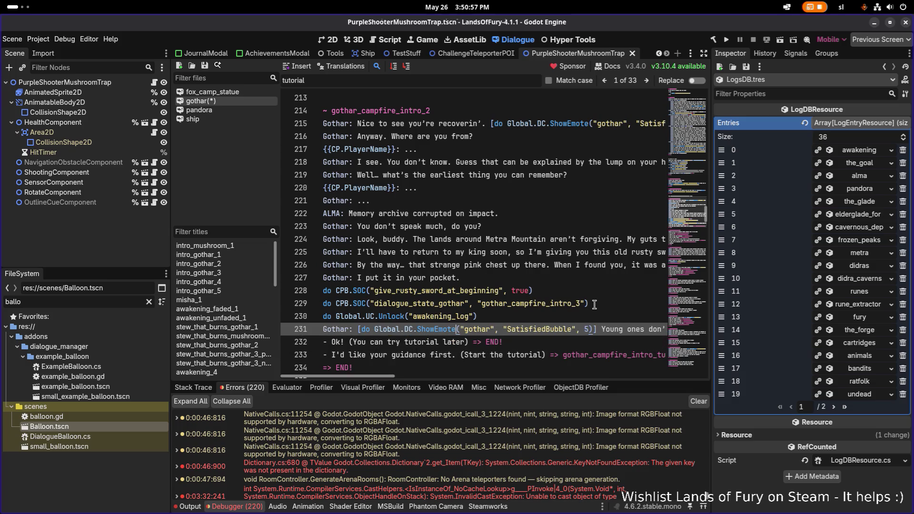
pyautogui.hotkey('ctrl', 's')
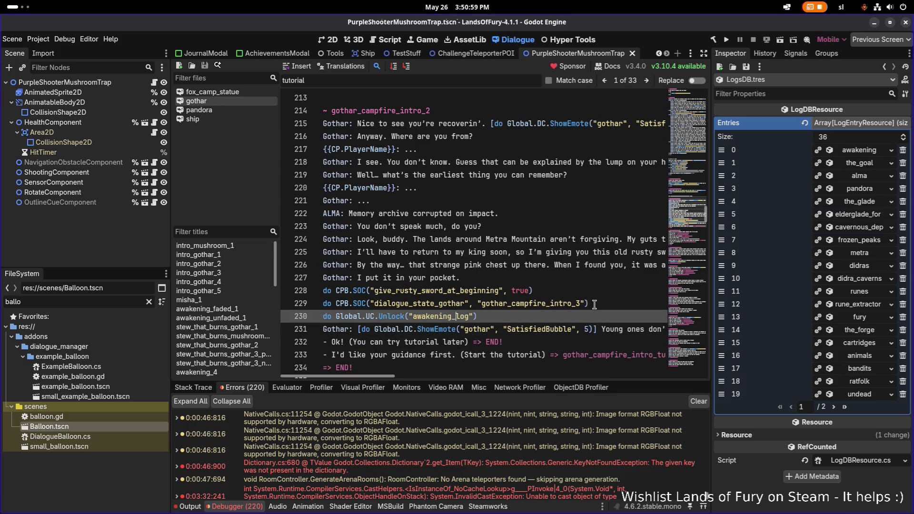
pyautogui.press('Down')
pyautogui.press('End')
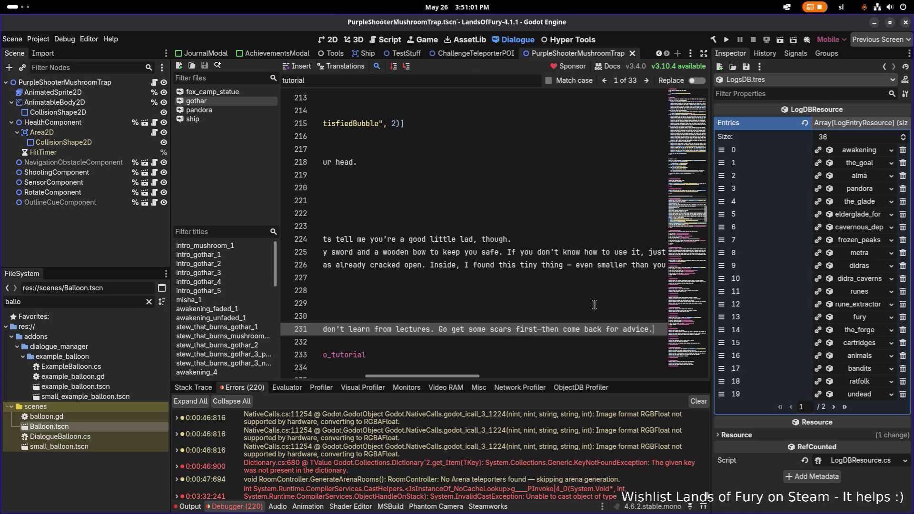
pyautogui.press('Home')
pyautogui.press('Down')
pyautogui.press('Down')
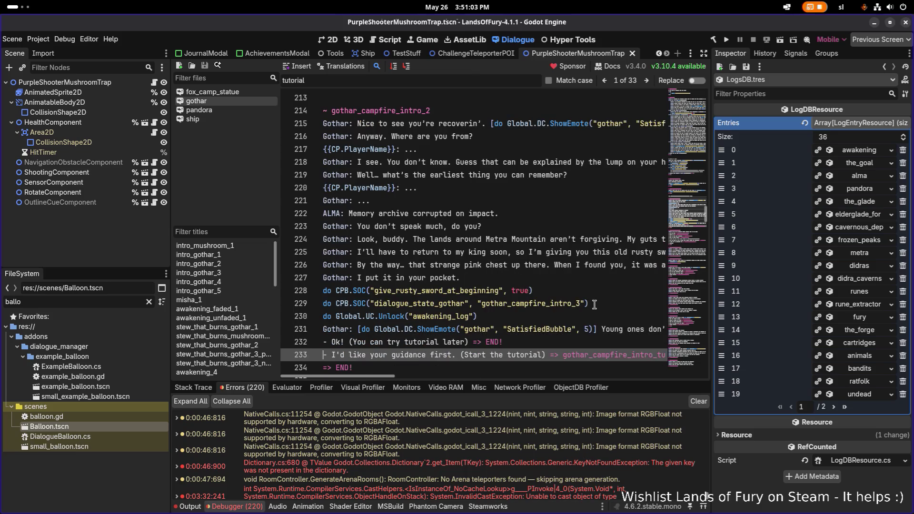
pyautogui.press('Down')
pyautogui.press('Up')
pyautogui.press('Up')
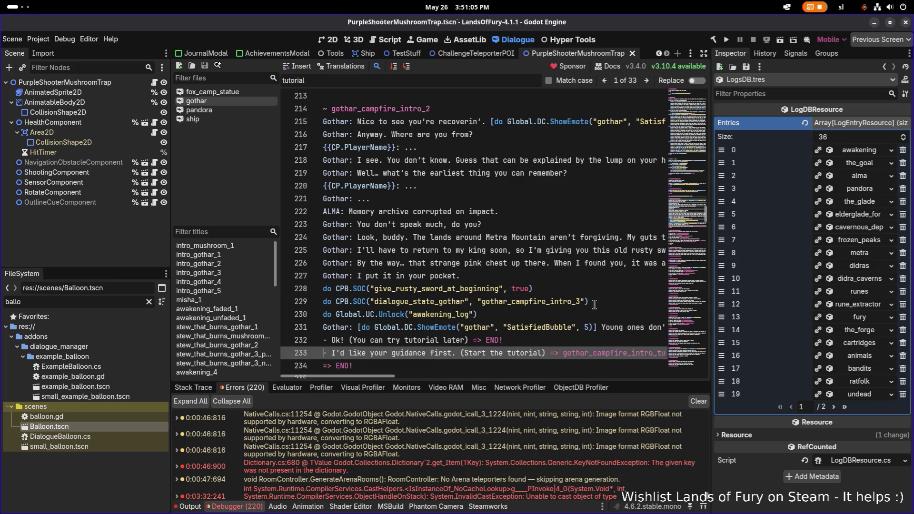
pyautogui.hotkey('ctrl', 's')
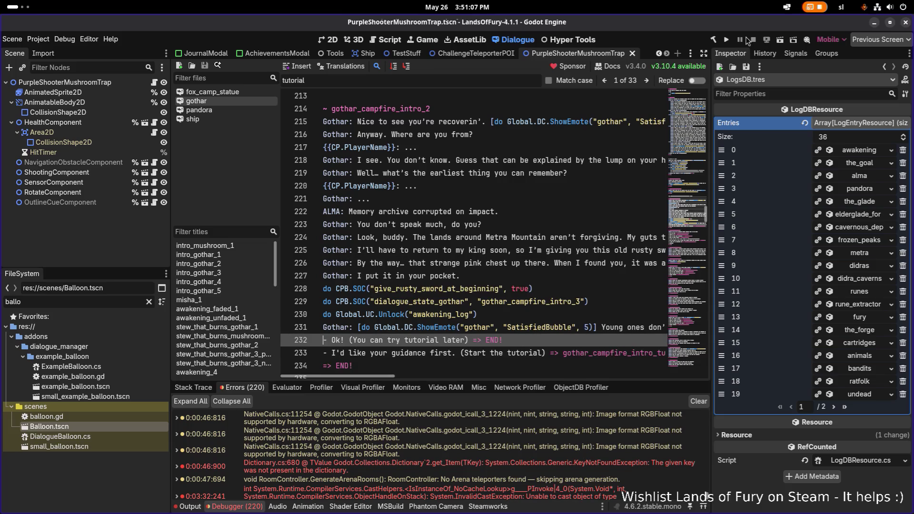
pyautogui.click(726, 41)
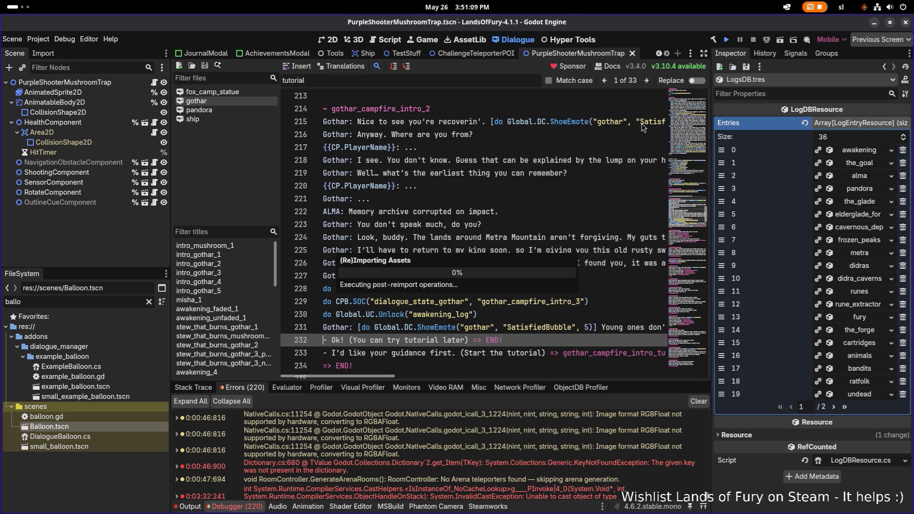
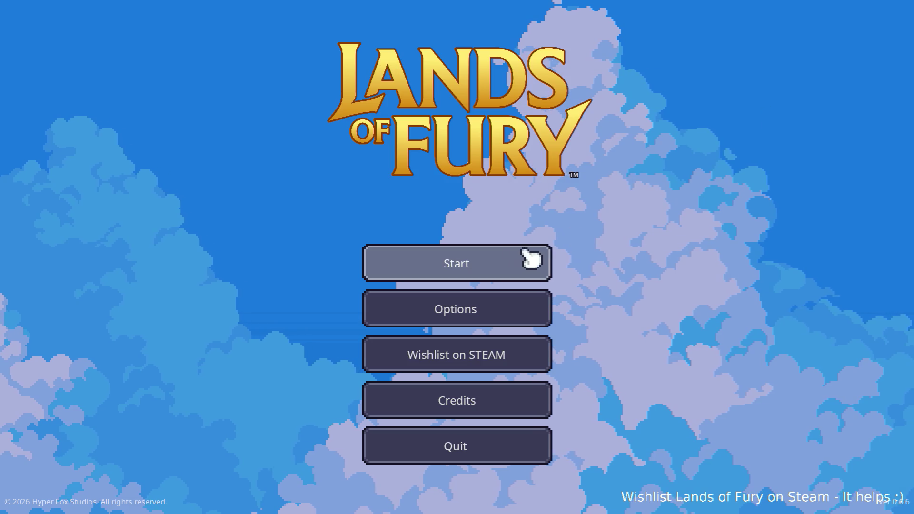
# Load the first save profile, walk briefly, then pause and quit to the main menu.
pyautogui.click(506, 253)
pyautogui.click(479, 263)
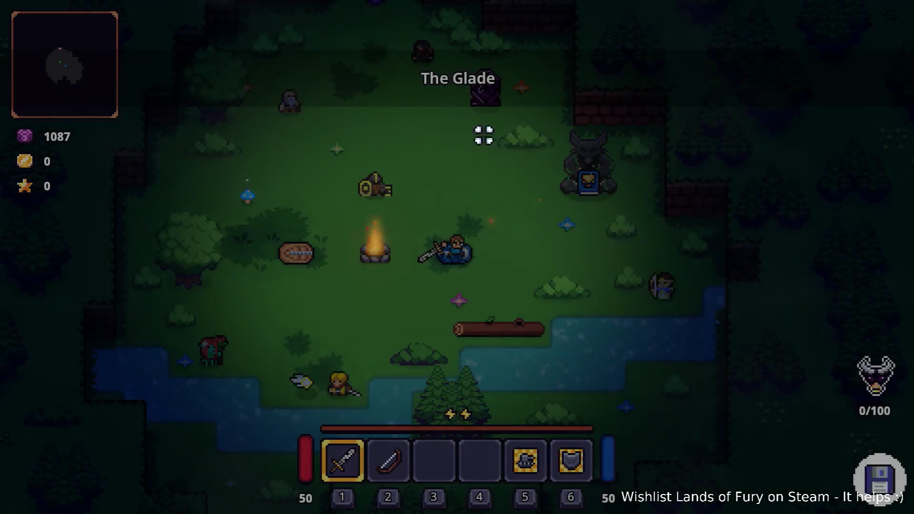
pyautogui.press('d')
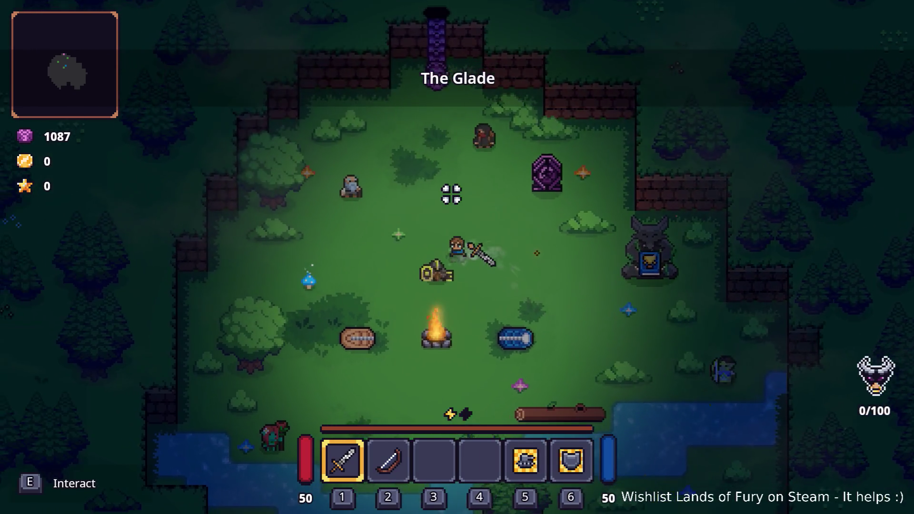
pyautogui.press('Escape')
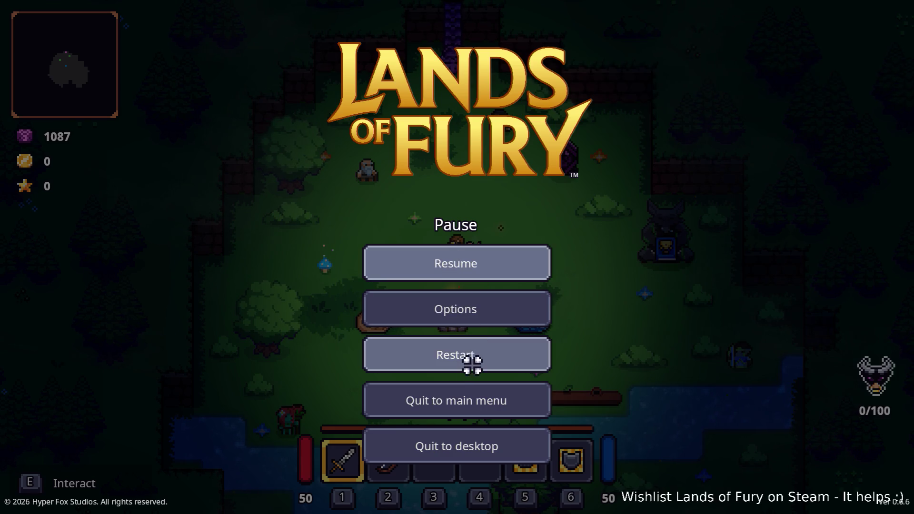
pyautogui.click(478, 402)
# Delete the first save profile, create a new one in the emptied slot and start playing.
pyautogui.click(483, 267)
pyautogui.click(542, 368)
pyautogui.click(513, 301)
pyautogui.click(476, 311)
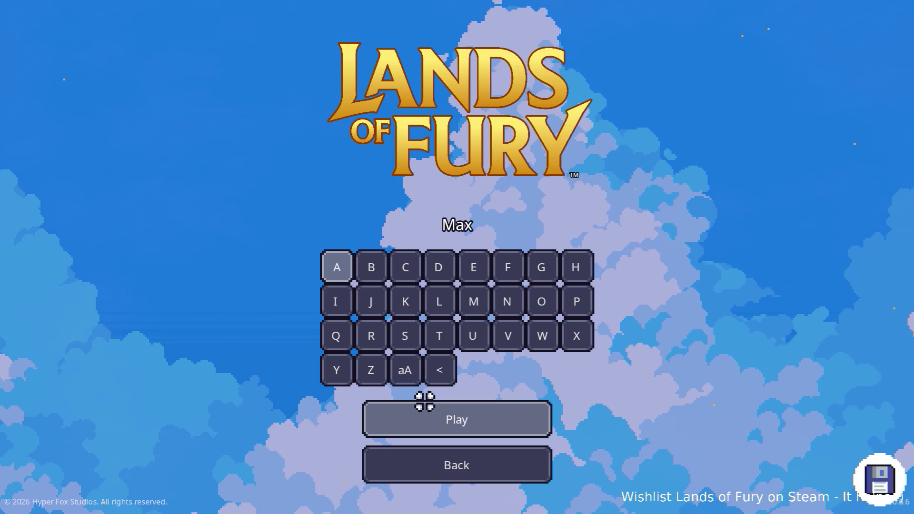
pyautogui.click(421, 419)
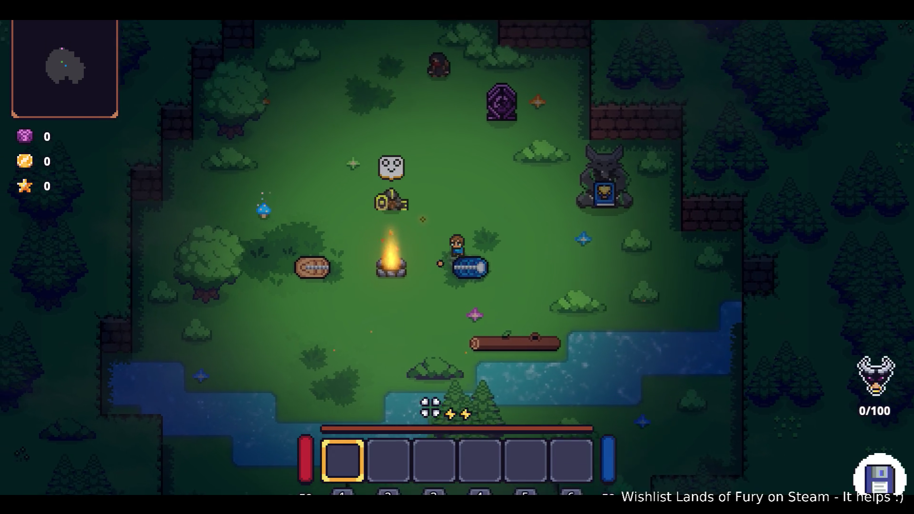
# Walk up to Gothar at the campfire and start his dialogue.
pyautogui.press('w')
pyautogui.press('a')
pyautogui.press('e')
pyautogui.click(439, 418)
pyautogui.click(428, 417)
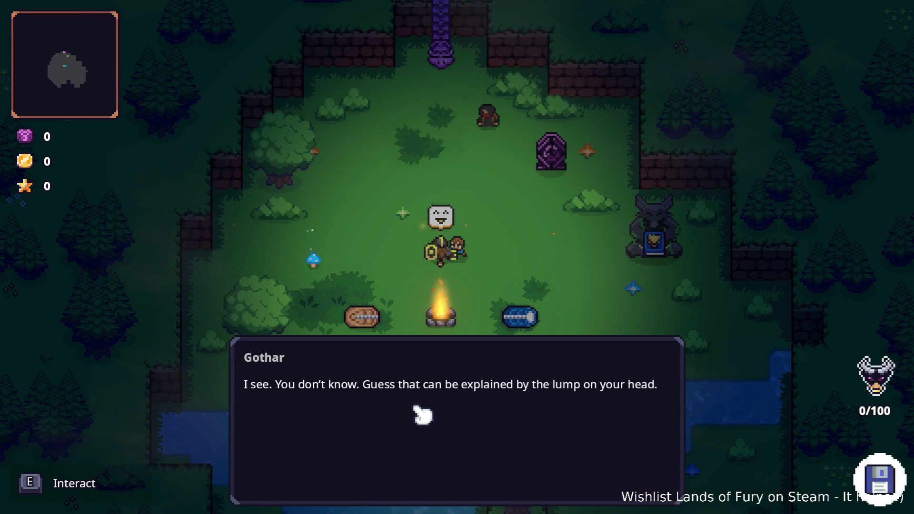
pyautogui.click(422, 415)
pyautogui.click(422, 415)
# Advance through Gothar's lines until his tutorial reply choices appear.
pyautogui.click(421, 415)
pyautogui.click(422, 415)
pyautogui.click(421, 415)
pyautogui.click(374, 365)
pyautogui.click(374, 363)
pyautogui.click(374, 363)
pyautogui.click(375, 363)
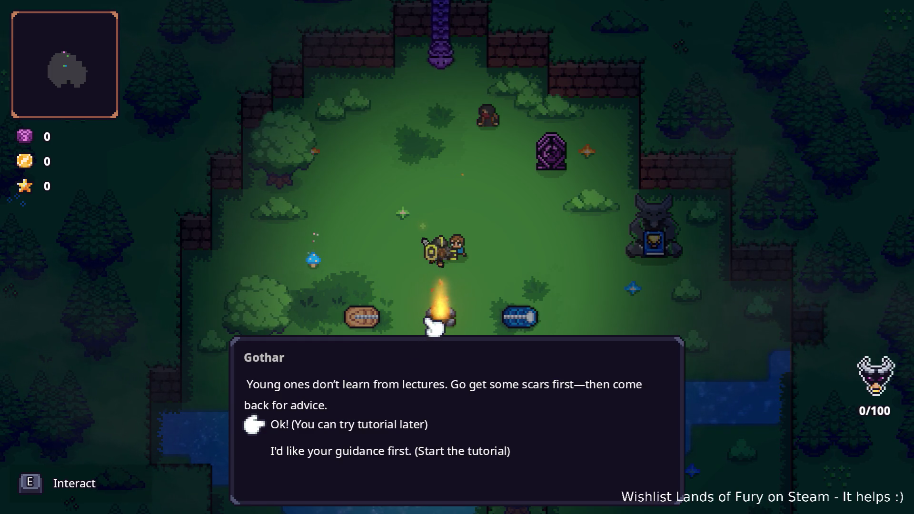
pyautogui.hotkey('alt', 'Tab')
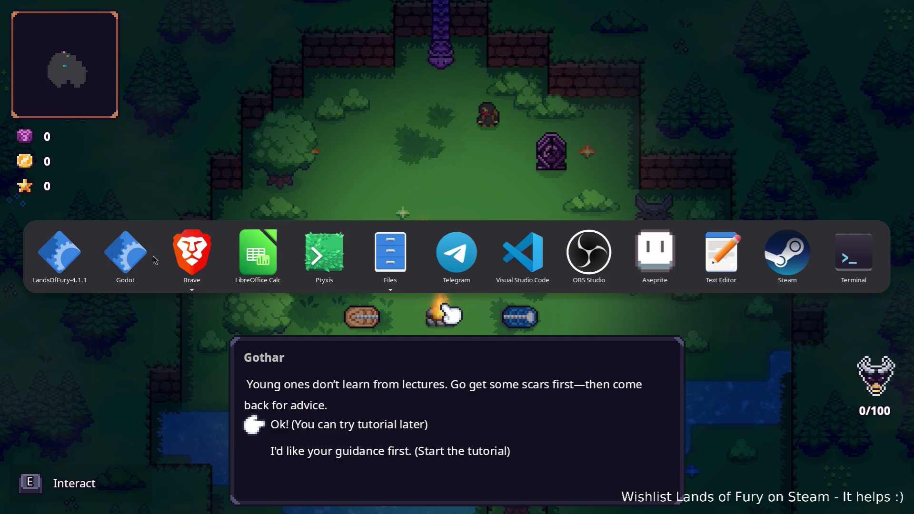
# In Godot's Dialogue editor, select the whole of Gothar's line 231.
pyautogui.click(125, 252)
pyautogui.click(490, 303)
pyautogui.click(514, 329)
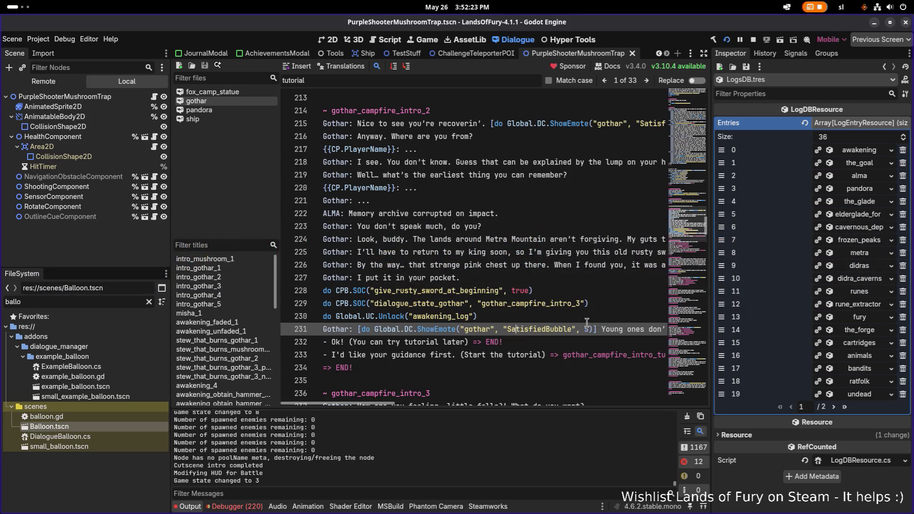
pyautogui.tripleClick(620, 329)
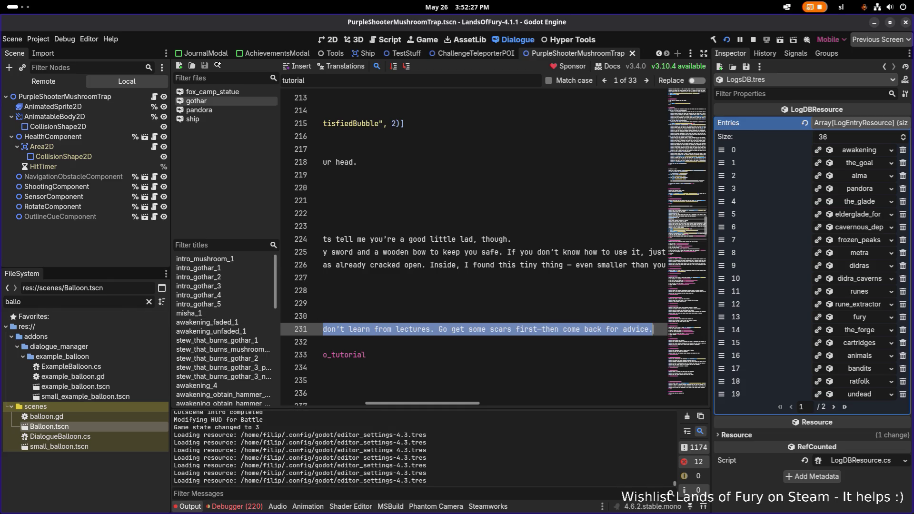
pyautogui.hotkey('alt', 'Tab')
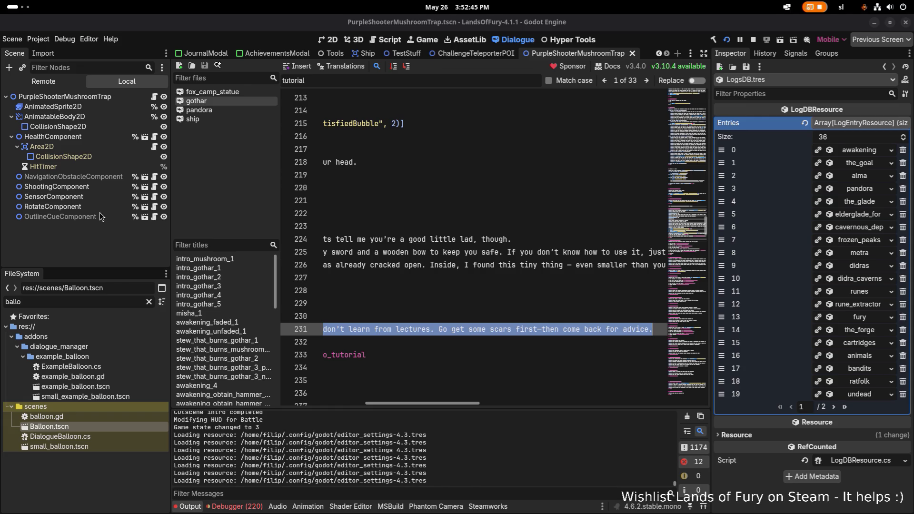
# Make line 231 read 'Young ones learn better from scars than lectures. Come back after a few.' and save.
pyautogui.click(417, 332)
pyautogui.hscroll(-5, 417, 332)
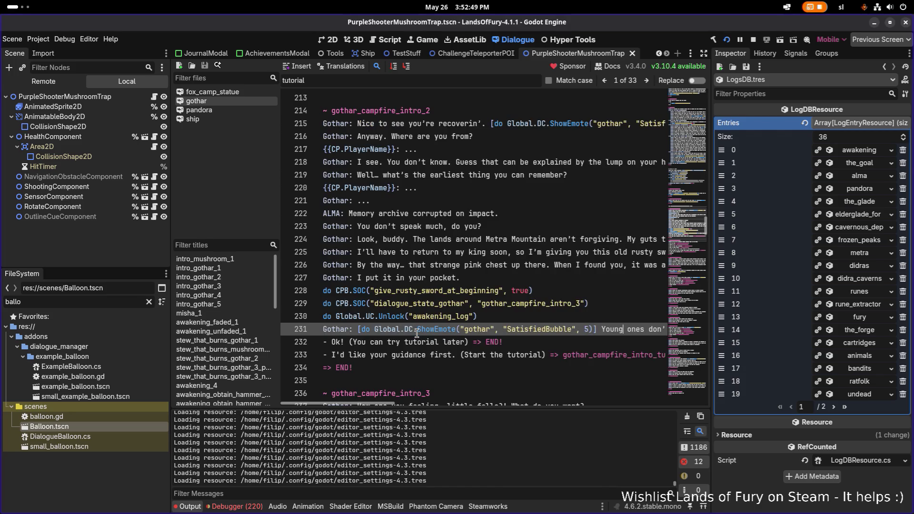
pyautogui.hotkey('ctrl', 'z')
pyautogui.hotkey('ctrl', 'z')
pyautogui.hotkey('ctrl', 'z')
pyautogui.hotkey('ctrl', 'Right')
pyautogui.hotkey('ctrl', 'Right')
pyautogui.hotkey('ctrl', 'Right')
pyautogui.hotkey('ctrl', 'Right')
pyautogui.hotkey('ctrl', 'Right')
pyautogui.hotkey('ctrl', 'Right')
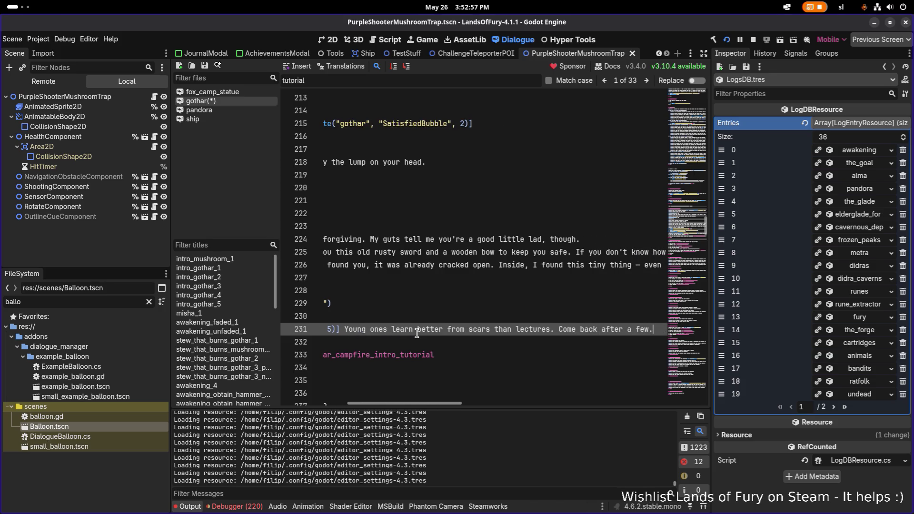
pyautogui.hotkey('ctrl', 'shift', 'z')
pyautogui.hotkey('ctrl', 'shift', 'z')
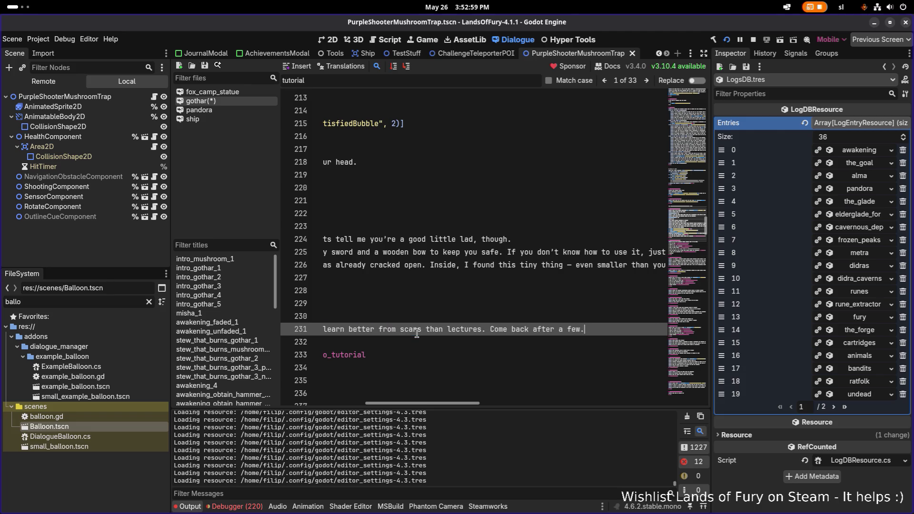
pyautogui.hotkey('ctrl', 's')
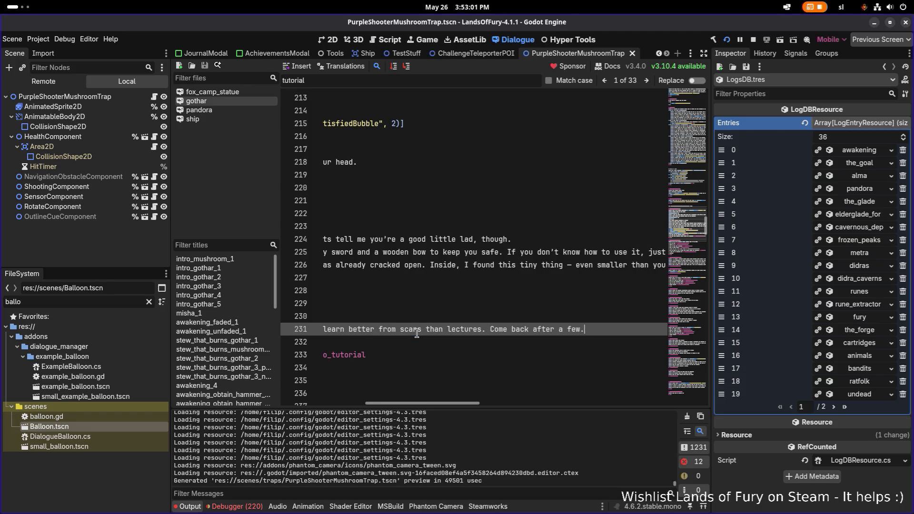
pyautogui.press('Home')
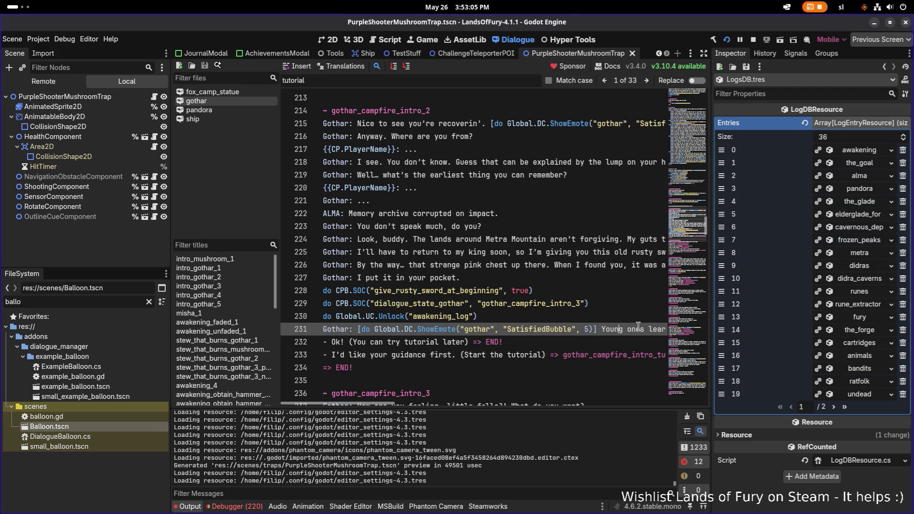
pyautogui.press('End')
pyautogui.press('Home')
pyautogui.hotkey('ctrl', 's')
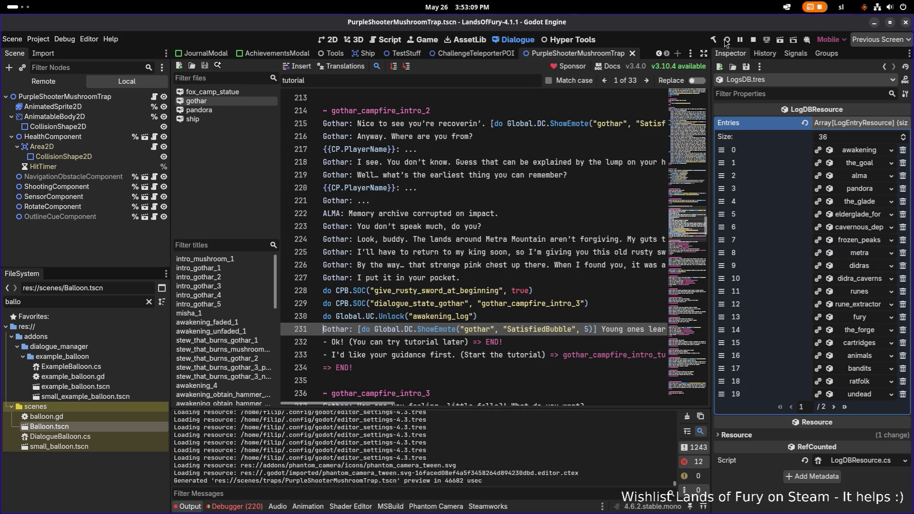
# Relaunch the game, load the first profile, test a sword swing and quit to the main menu.
pyautogui.click(726, 40)
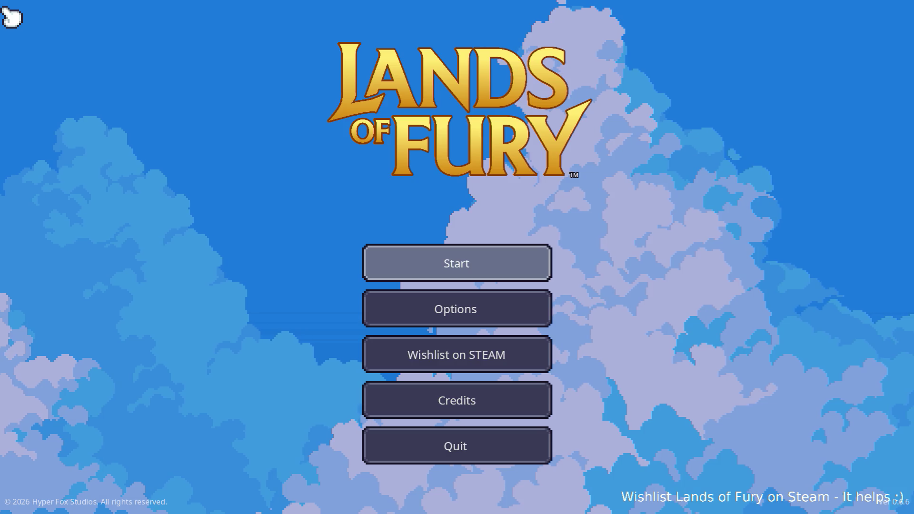
pyautogui.press('Return')
pyautogui.press('Return')
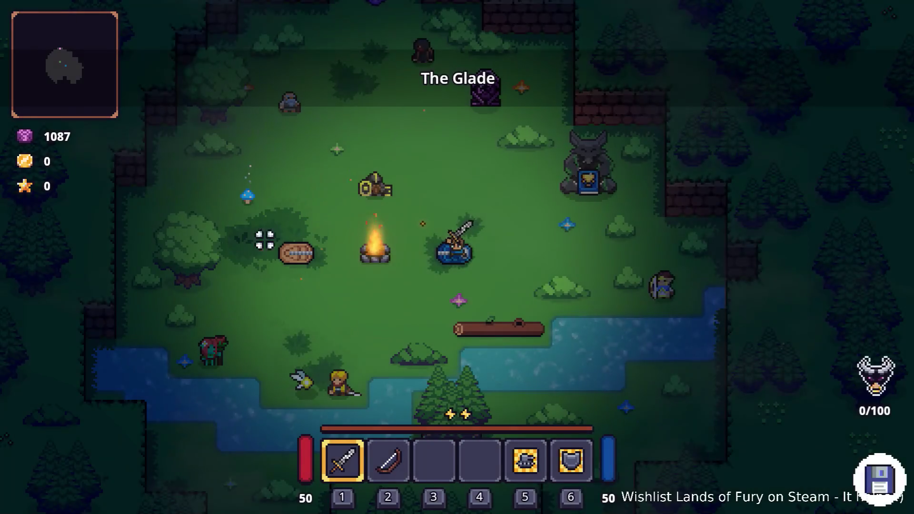
pyautogui.click(265, 240)
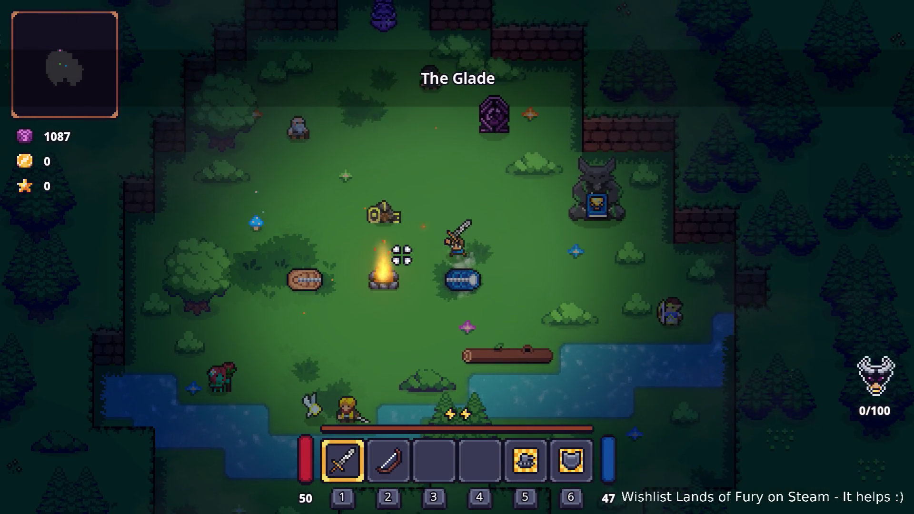
pyautogui.press('Escape')
pyautogui.click(476, 394)
# Delete the save profile, create a new one and start a game up to ALMA's 'Translation activated.'.
pyautogui.click(473, 260)
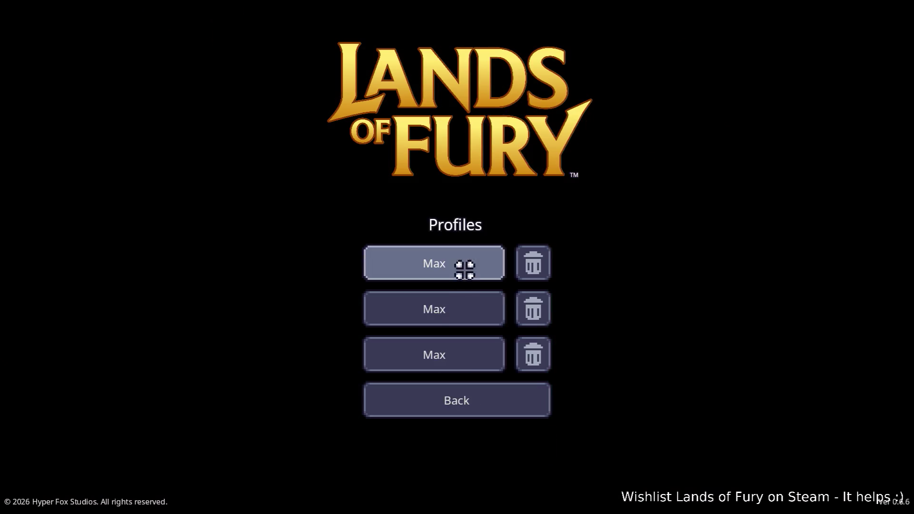
pyautogui.click(536, 364)
pyautogui.click(511, 297)
pyautogui.click(453, 350)
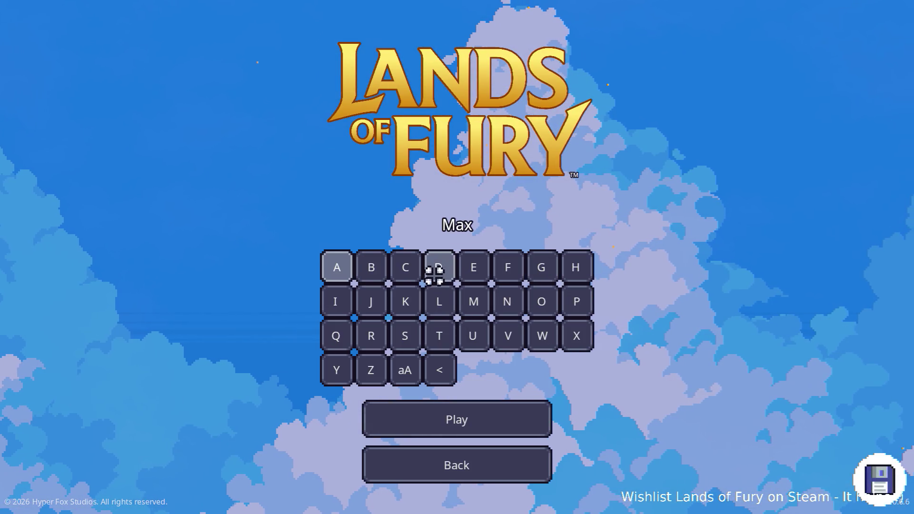
pyautogui.click(445, 405)
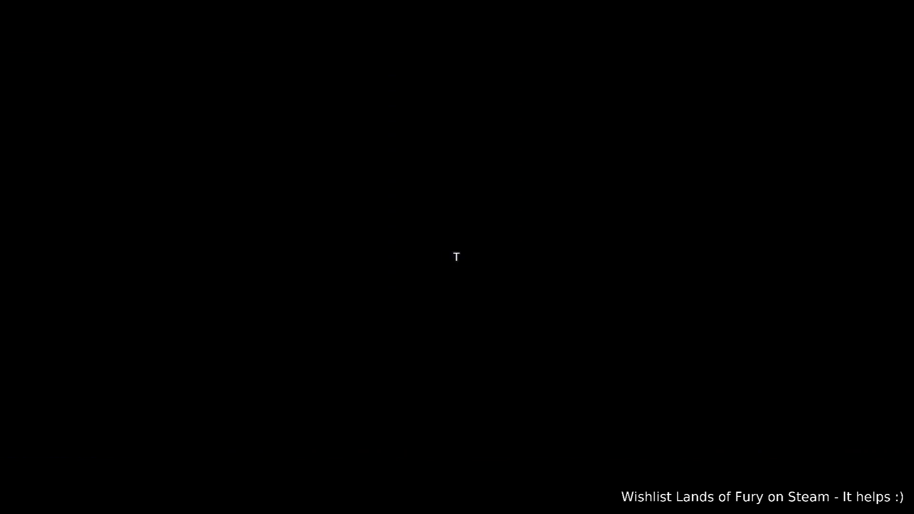
pyautogui.press('space')
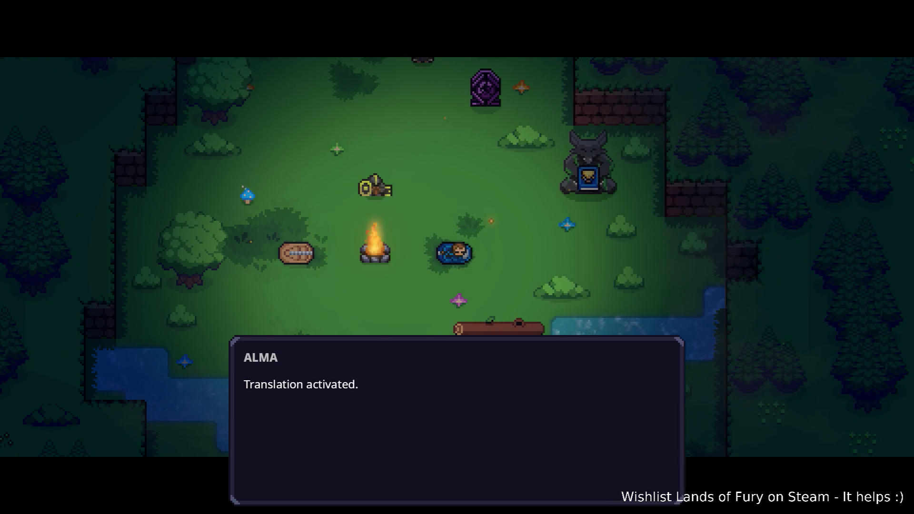
# Finish the intro, walk to Gothar and skip through his dialogue lines.
pyautogui.press('space')
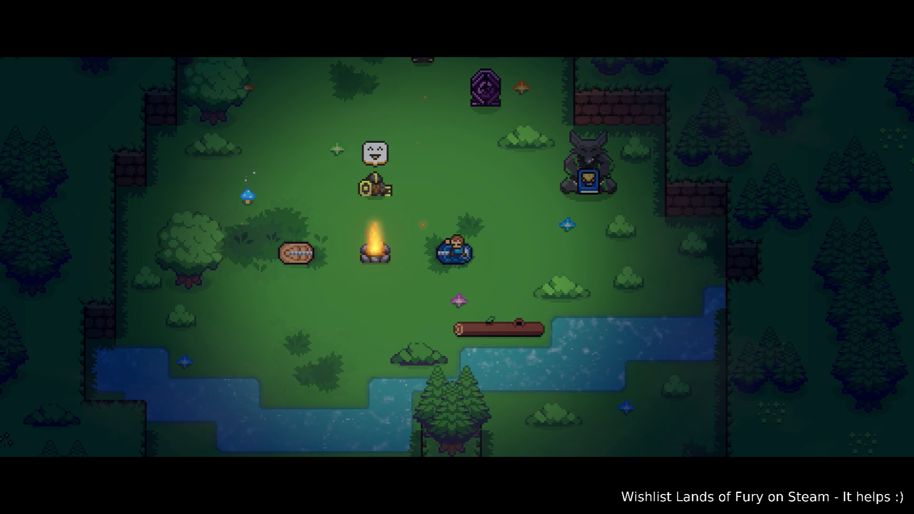
pyautogui.press('space')
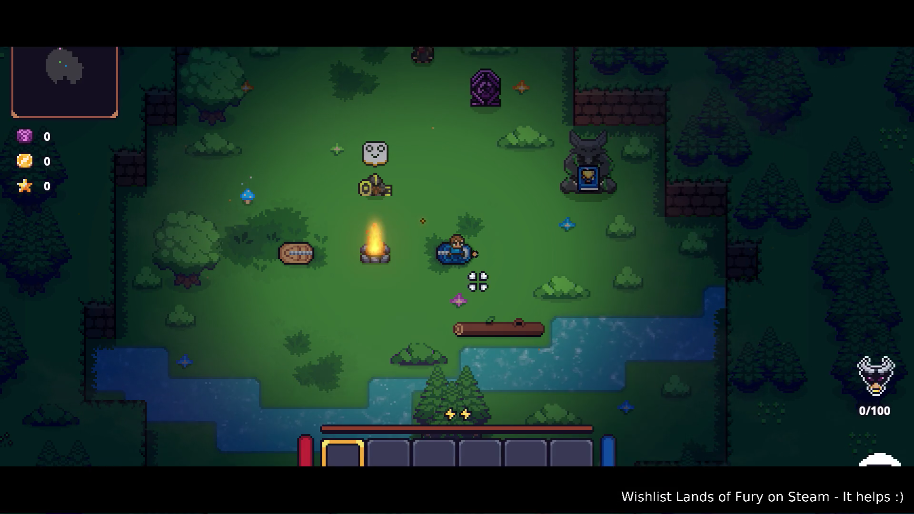
pyautogui.hotkey('w', 'a')
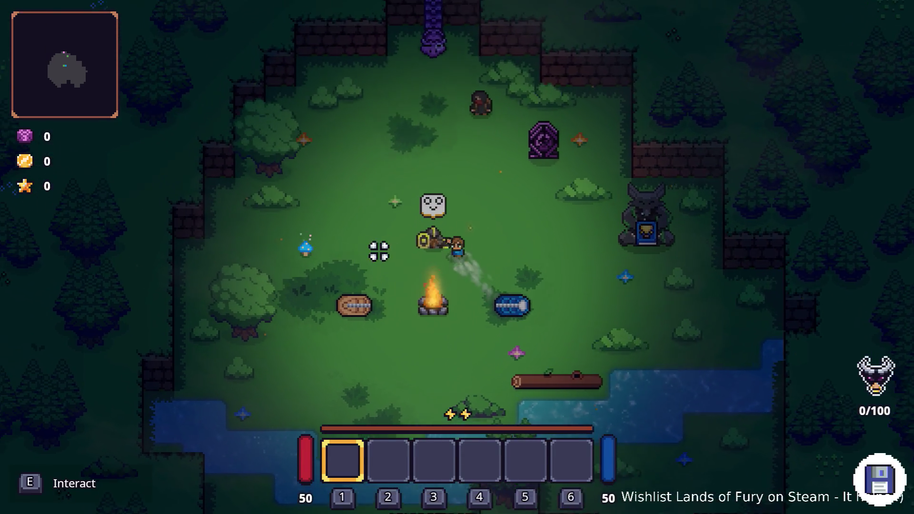
pyautogui.press('e')
pyautogui.press('space')
pyautogui.press('space')
pyautogui.press('space')
pyautogui.press('space')
pyautogui.press('space')
pyautogui.press('space')
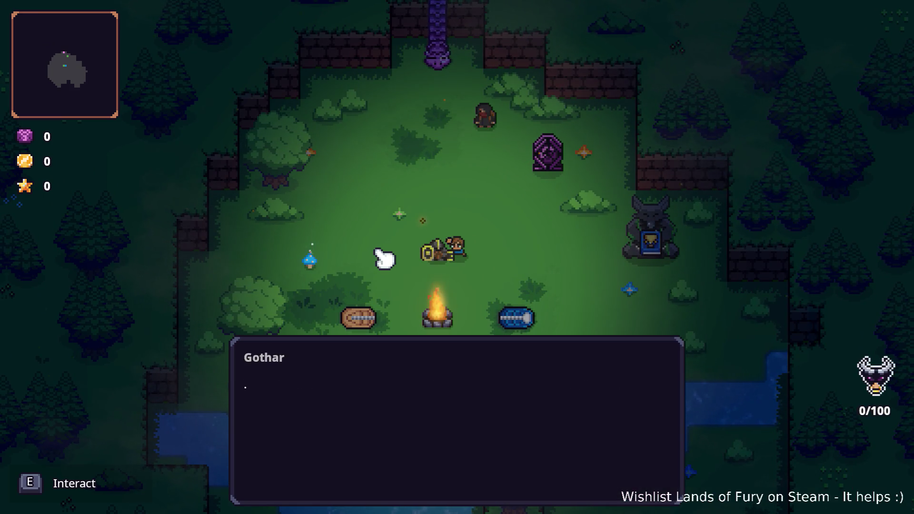
pyautogui.press('space')
pyautogui.press('space')
pyautogui.press('space')
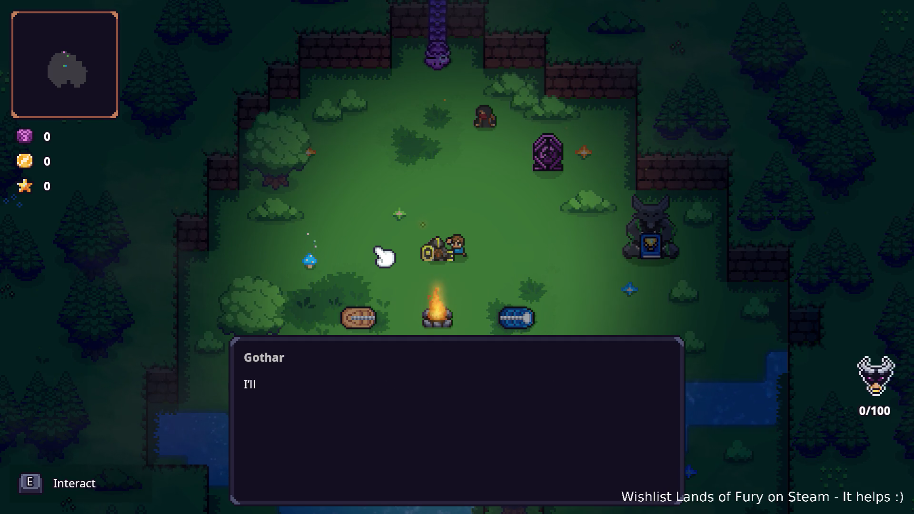
pyautogui.press('space')
pyautogui.press('space')
pyautogui.press('space')
pyautogui.press('space')
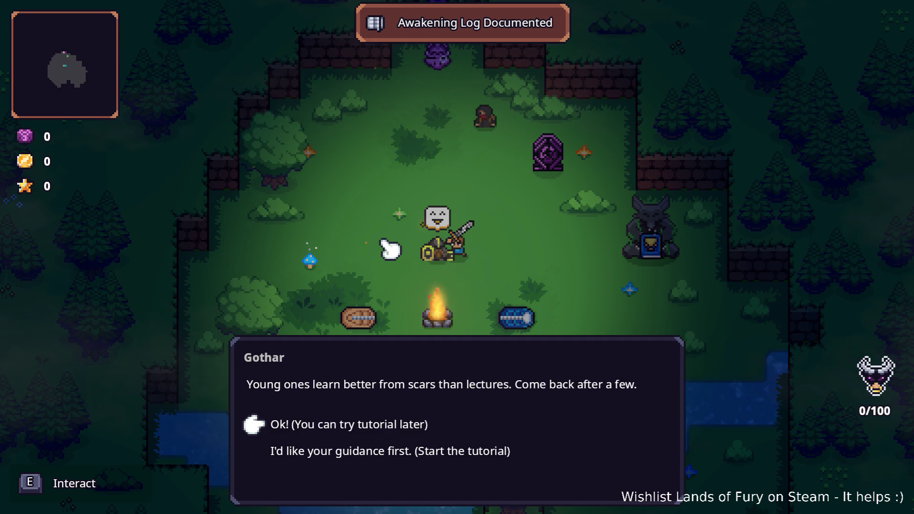
# Decline the tutorial with 'Ok! (You can try tutorial later)' and walk toward the wolf statue.
pyautogui.press('Down')
pyautogui.press('Up')
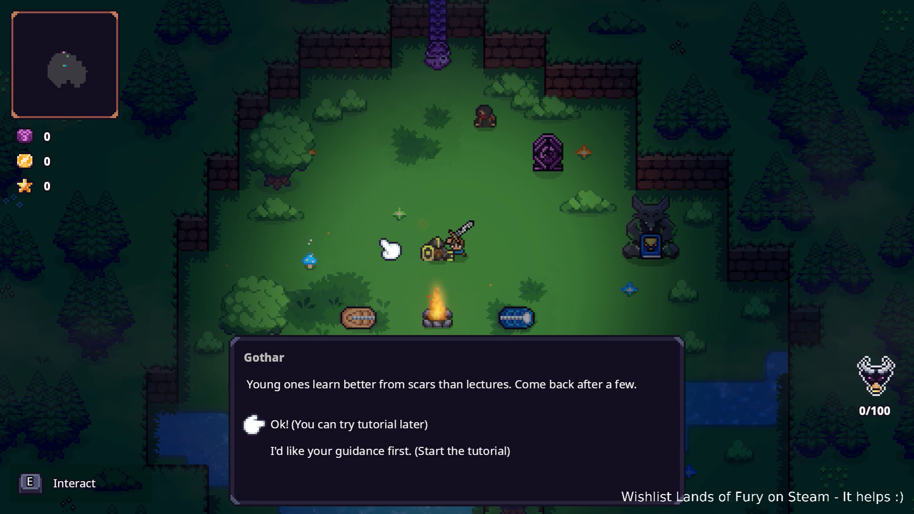
pyautogui.press('space')
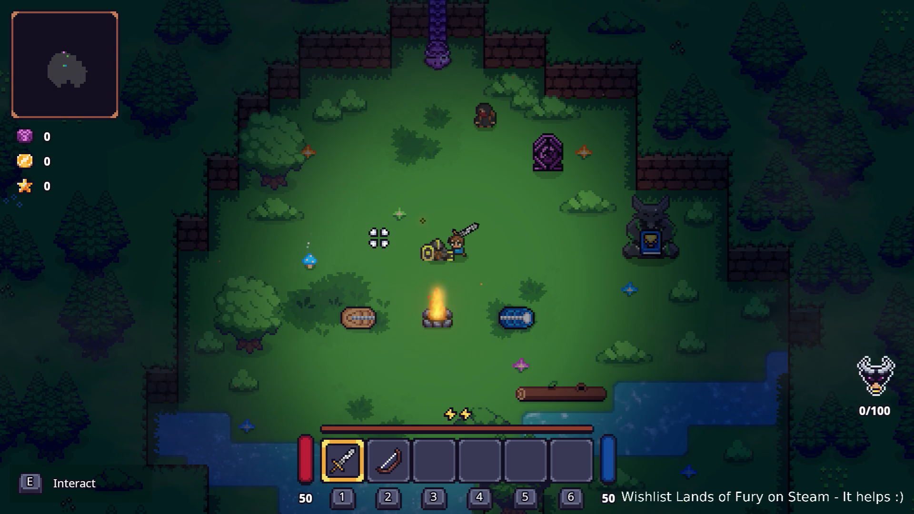
pyautogui.press('w')
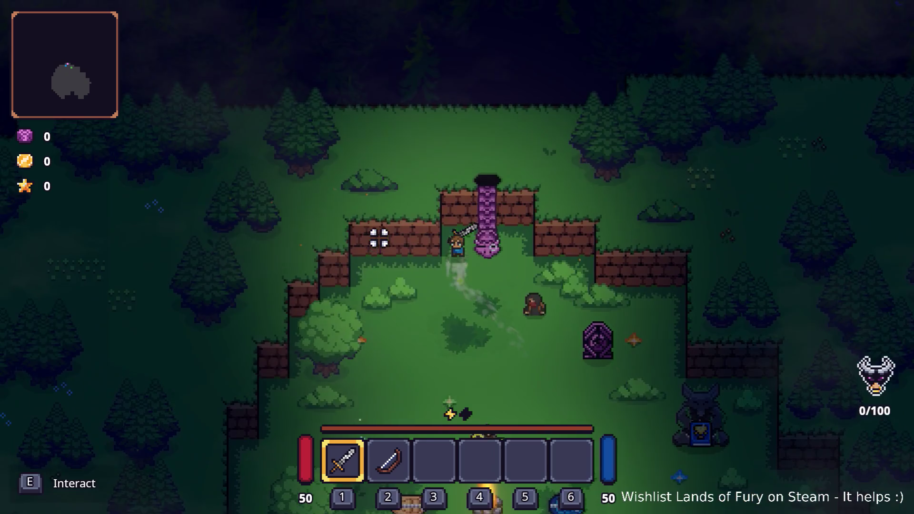
pyautogui.hotkey('s', 'd')
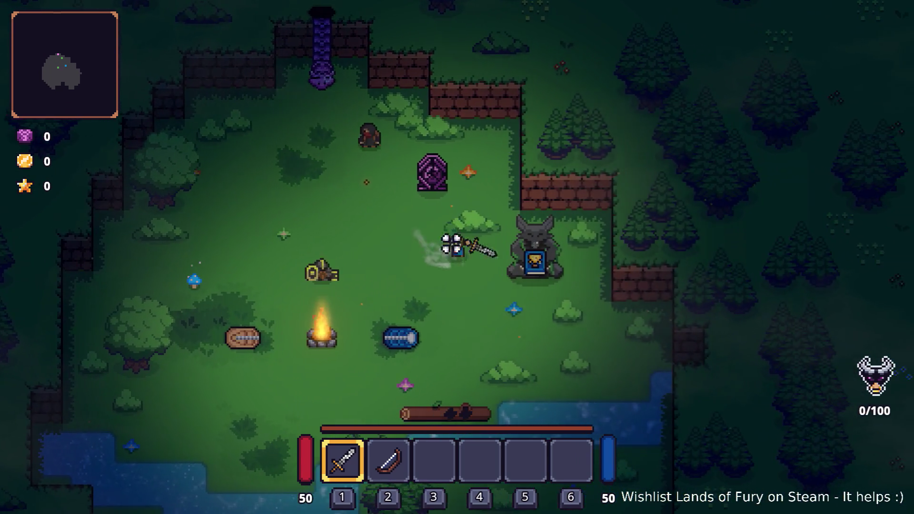
# Talk to the ALMA wolf statue and choose to start a daily run.
pyautogui.press('d')
pyautogui.press('e')
pyautogui.press('s')
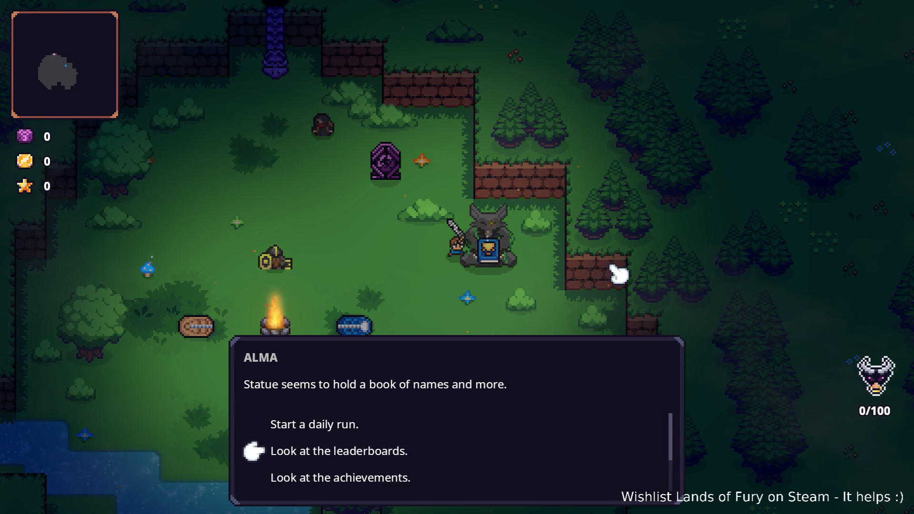
pyautogui.press('w')
pyautogui.press('e')
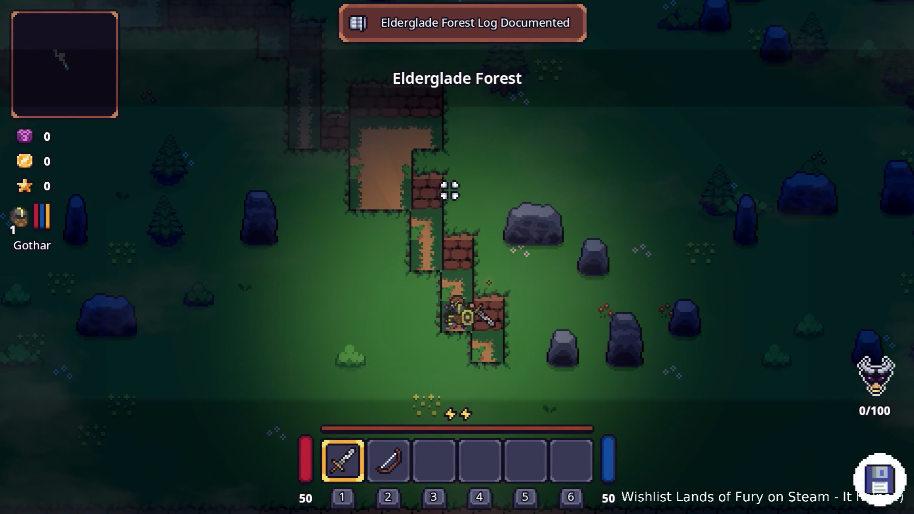
# Open the Journal from the inventory and read the Elderglade Forest and Awakening log entries.
pyautogui.press('i')
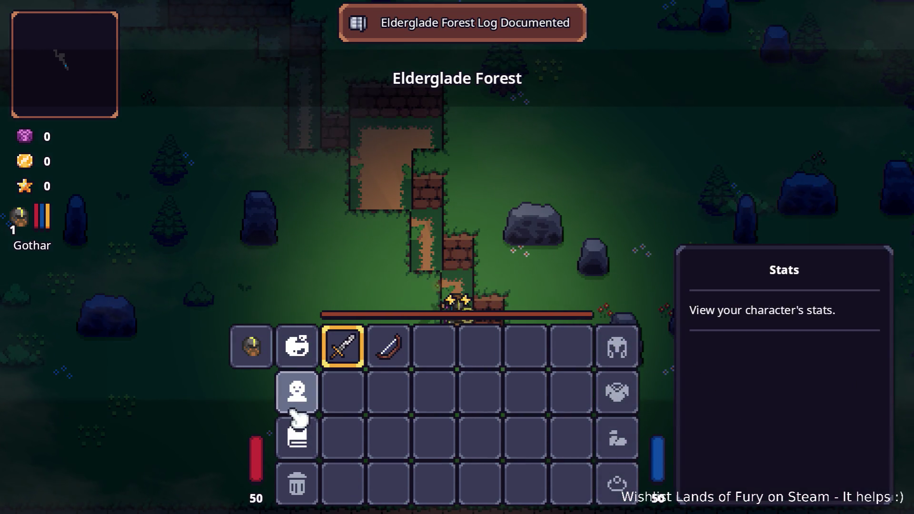
pyautogui.click(296, 431)
pyautogui.scroll(-5, 359, 306)
pyautogui.scroll(5, 366, 316)
pyautogui.click(378, 322)
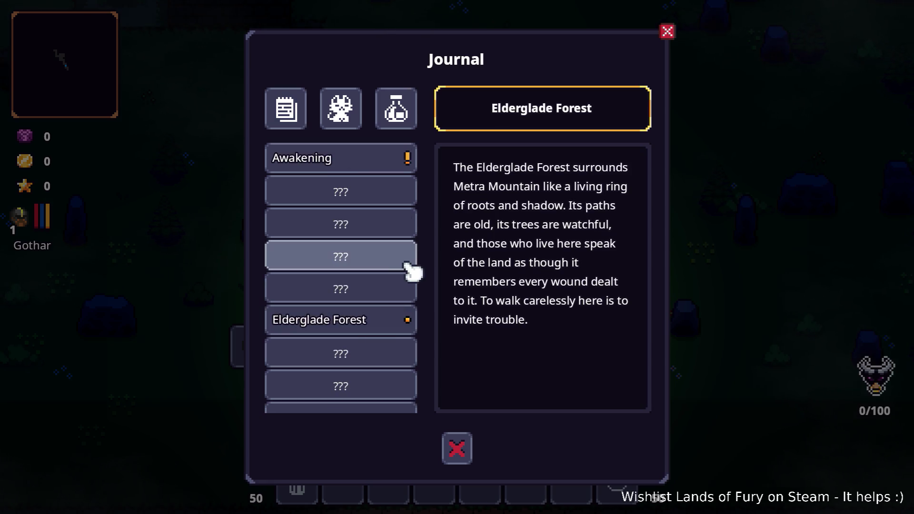
pyautogui.scroll(-3, 366, 250)
pyautogui.scroll(3, 365, 253)
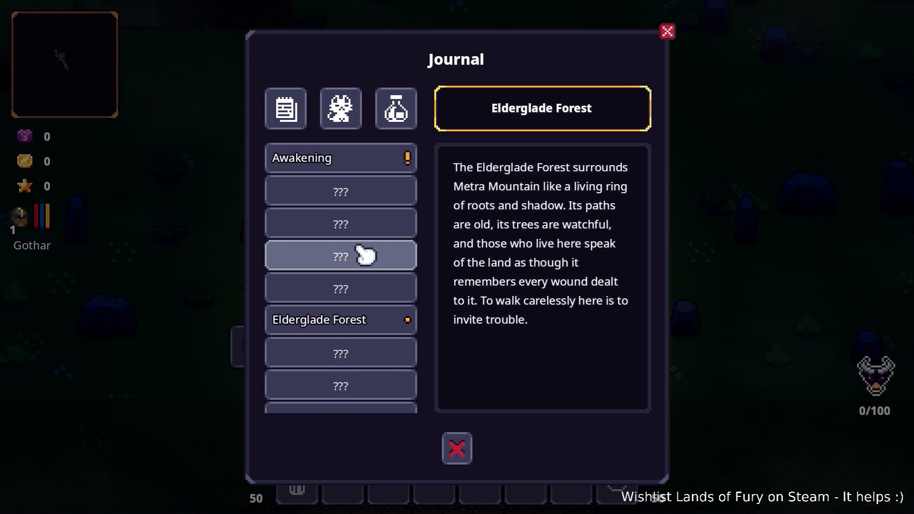
pyautogui.click(366, 162)
# Browse the Bestiary and Recipes tabs, close the Journal and quit the game to the desktop.
pyautogui.click(342, 108)
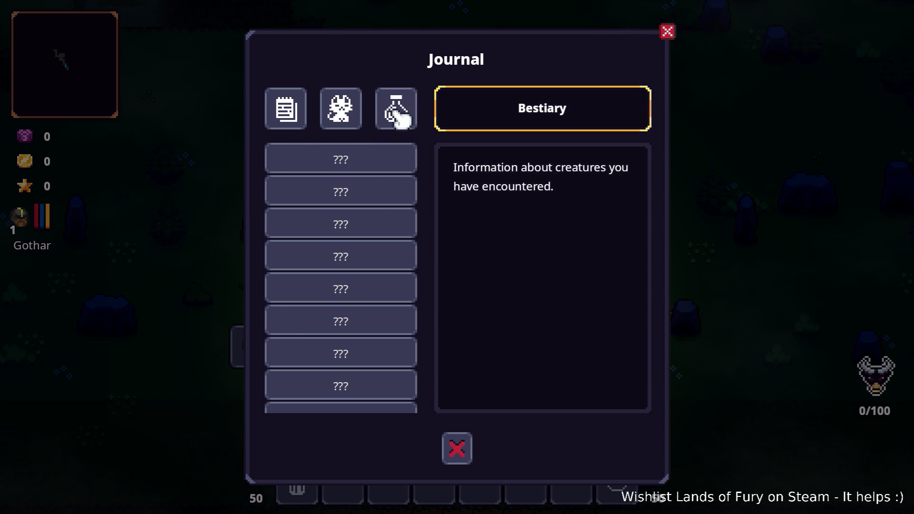
pyautogui.click(399, 119)
pyautogui.scroll(-2, 363, 235)
pyautogui.scroll(2, 361, 245)
pyautogui.click(351, 118)
pyautogui.click(399, 119)
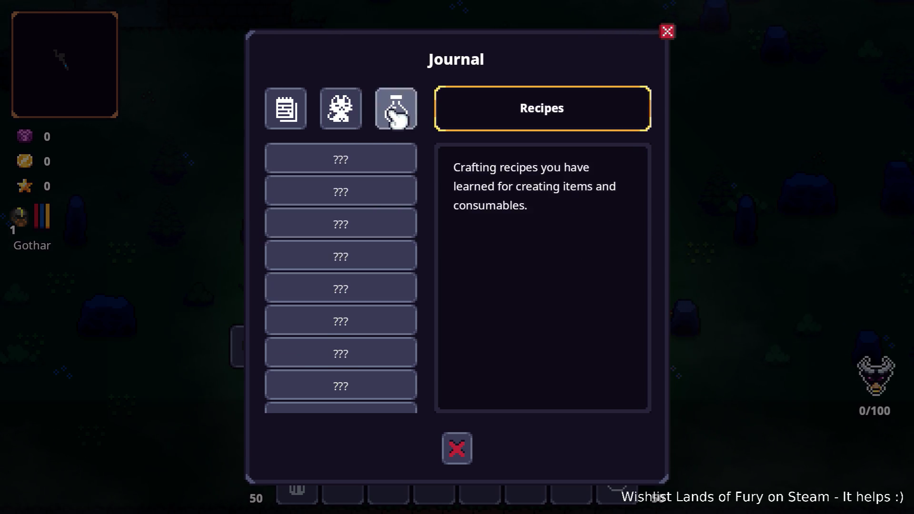
pyautogui.click(668, 34)
pyautogui.press('Escape')
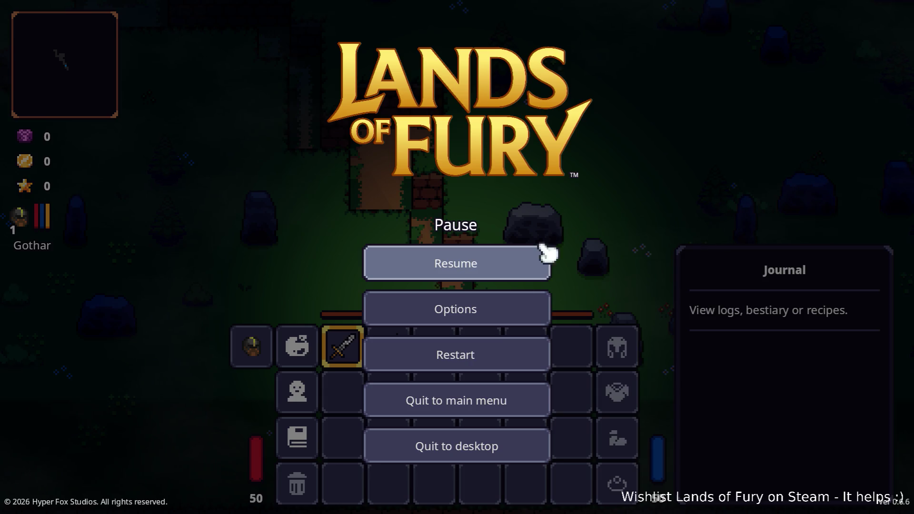
pyautogui.click(471, 443)
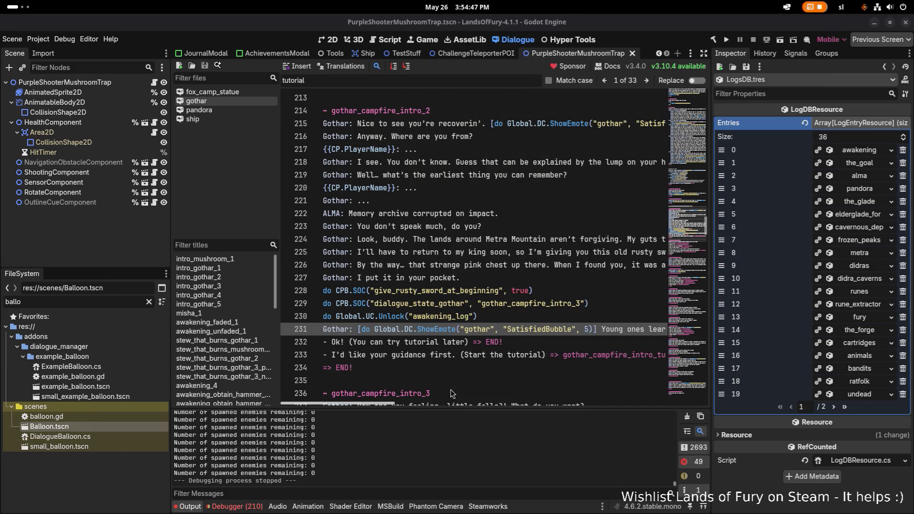
# Run the project from Godot and open the Profiles screen from the main menu.
pyautogui.click(727, 40)
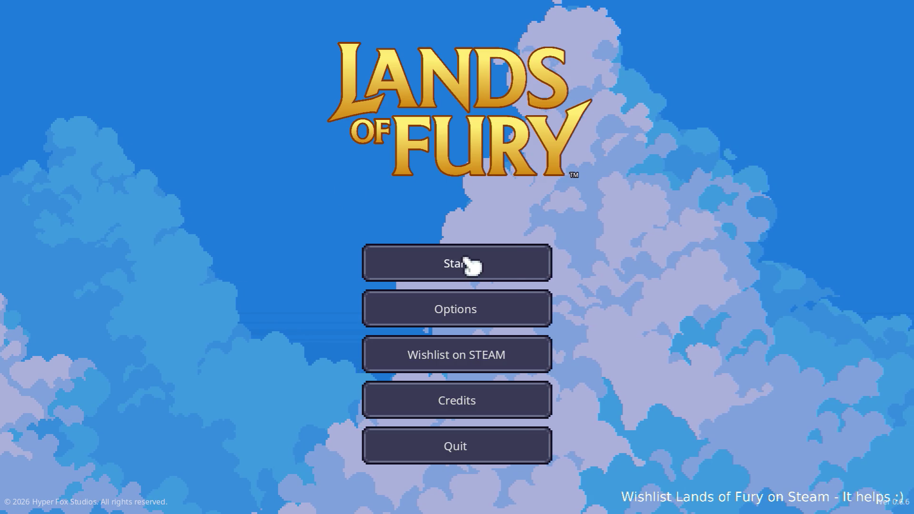
pyautogui.click(465, 263)
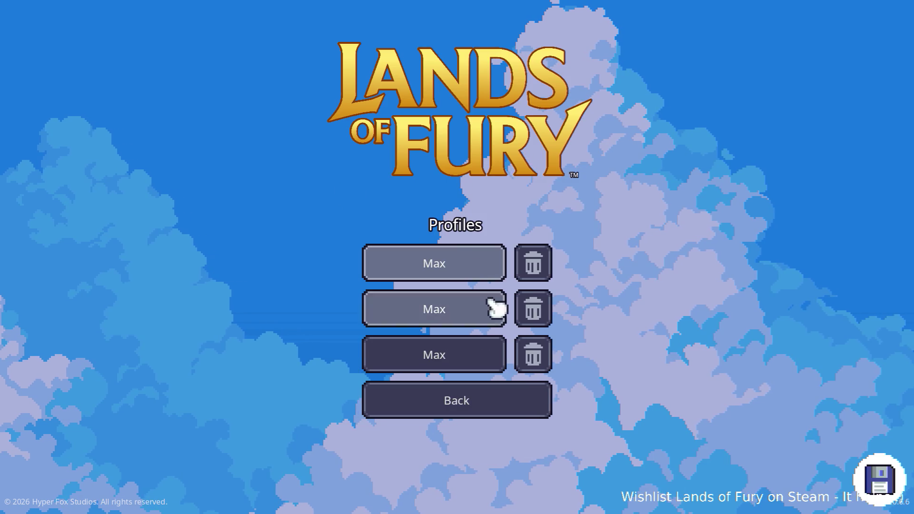
# Delete the third profile, create a new one in that slot and start playing.
pyautogui.click(543, 359)
pyautogui.click(524, 294)
pyautogui.click(465, 356)
pyautogui.click(458, 421)
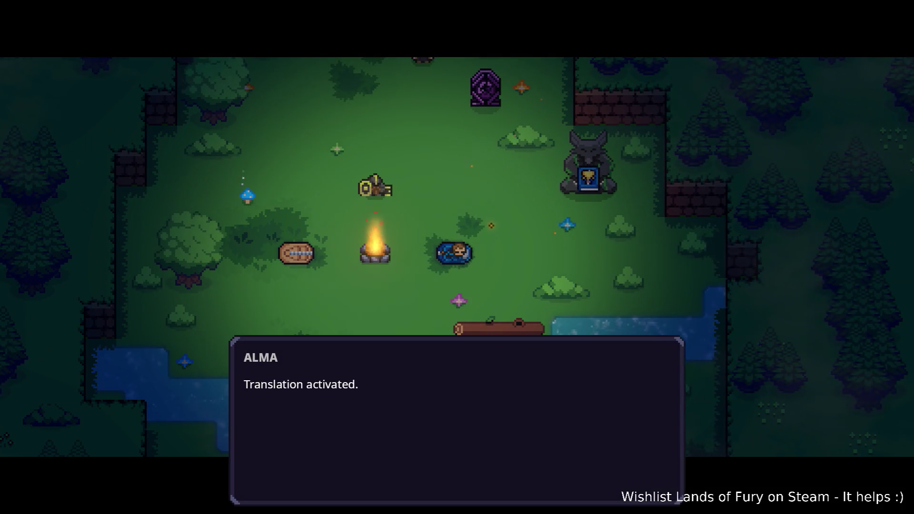
# Walk to Gothar, play through his intro and check the starting sword and bow in the inventory.
pyautogui.press('space')
pyautogui.press('space')
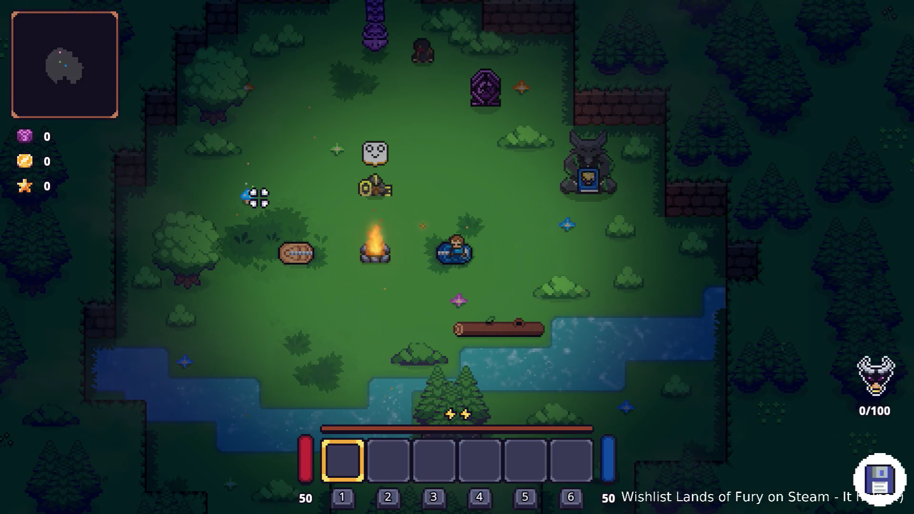
pyautogui.press('w')
pyautogui.press('a')
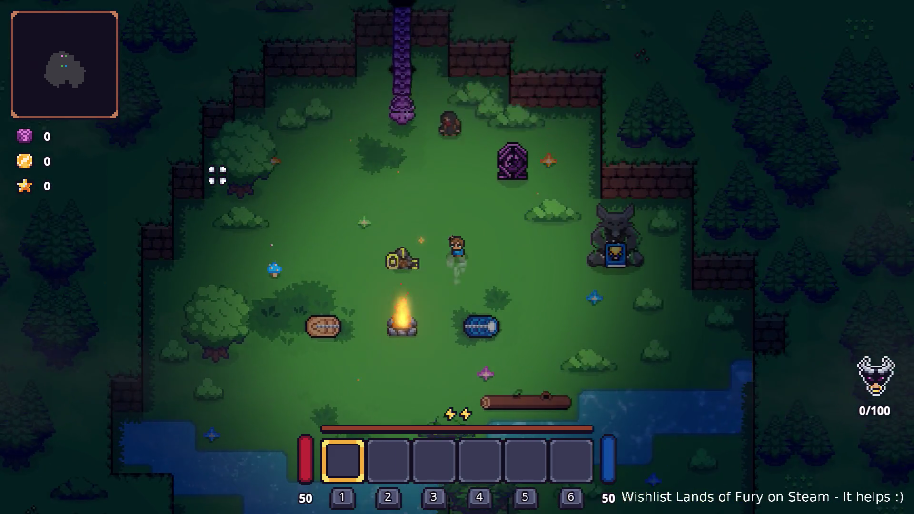
pyautogui.press('w')
pyautogui.press('a')
pyautogui.press('e')
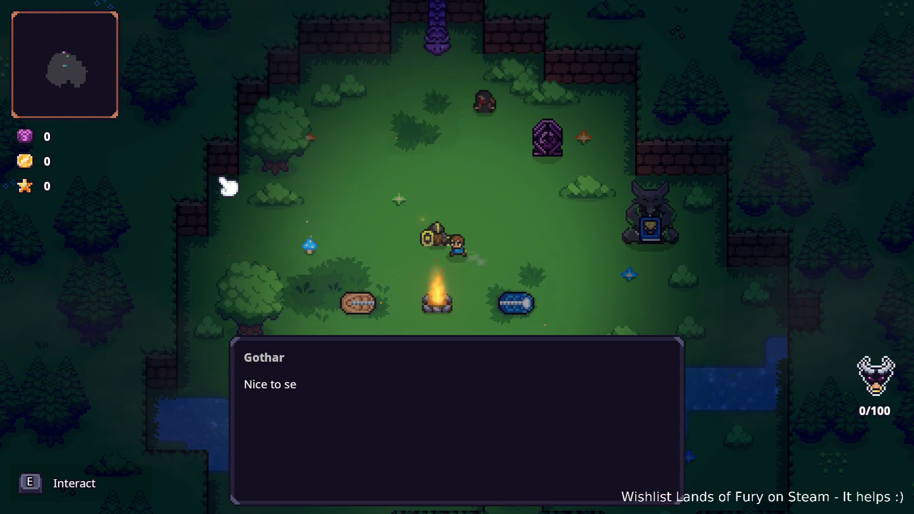
pyautogui.press('space')
pyautogui.press('space')
pyautogui.press('space')
pyautogui.press('space')
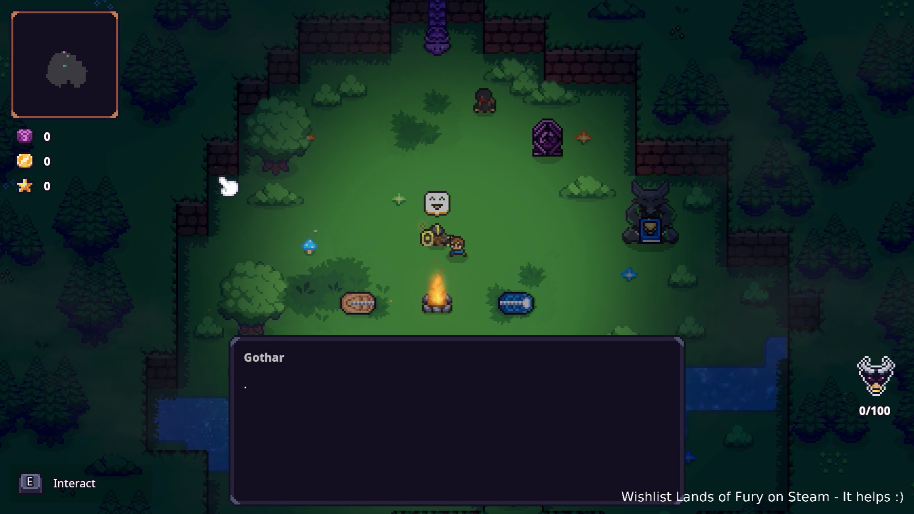
pyautogui.press('space')
pyautogui.press('space')
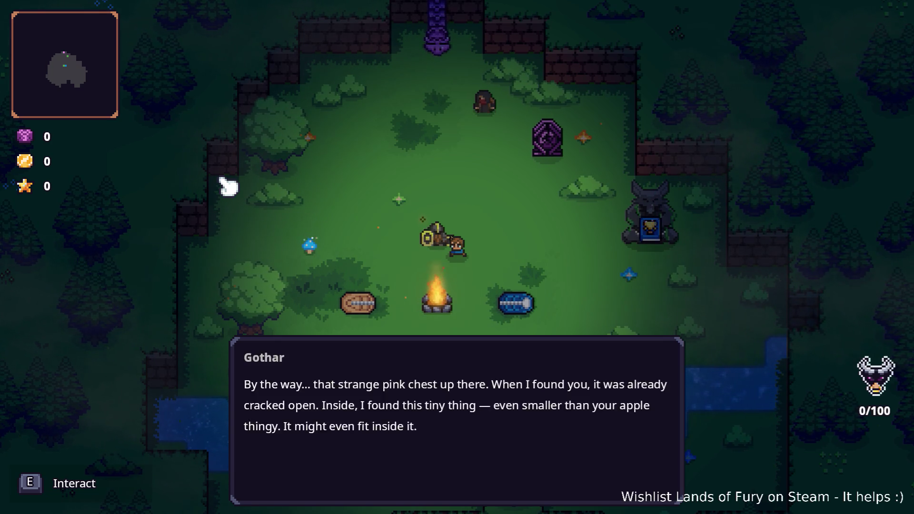
pyautogui.press('space')
pyautogui.press('space')
pyautogui.press('space')
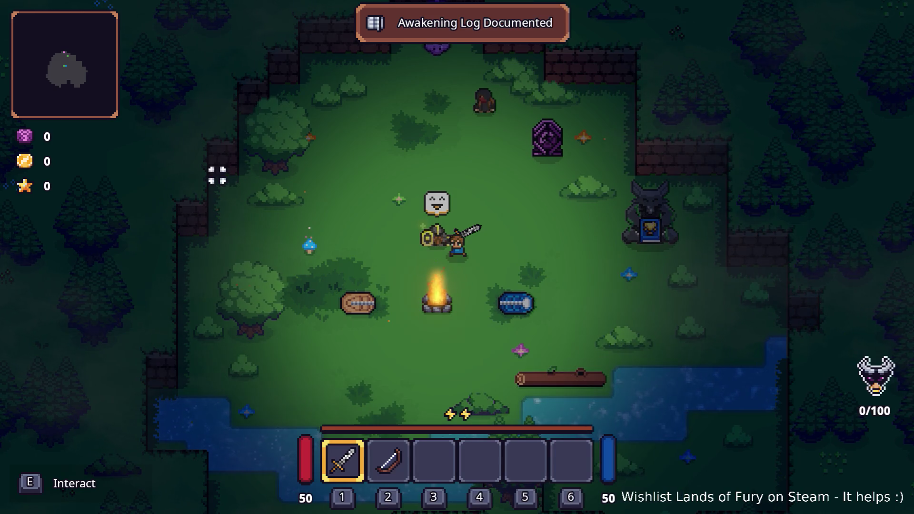
pyautogui.press('Tab')
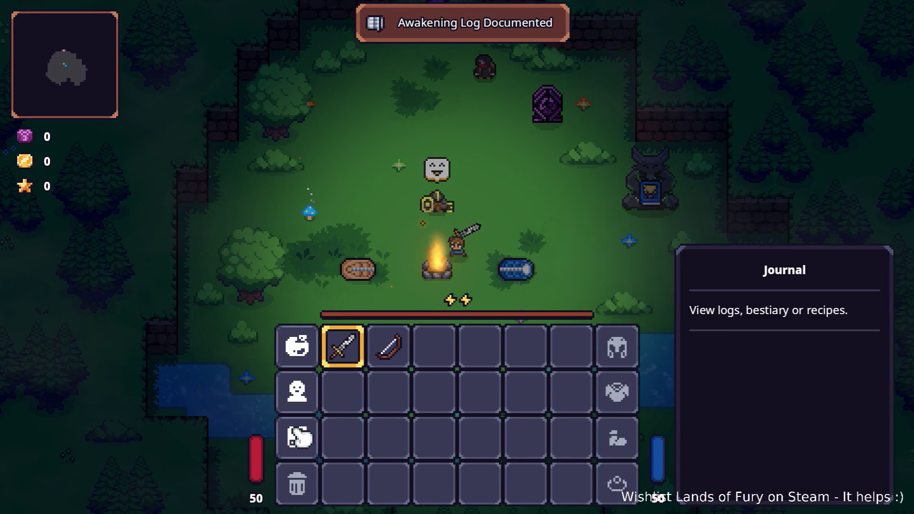
# Cycle through the Journal's Logs, Bestiary and Recipes tabs, with Awakening the only unlocked log.
pyautogui.click(301, 431)
pyautogui.click(362, 123)
pyautogui.click(405, 119)
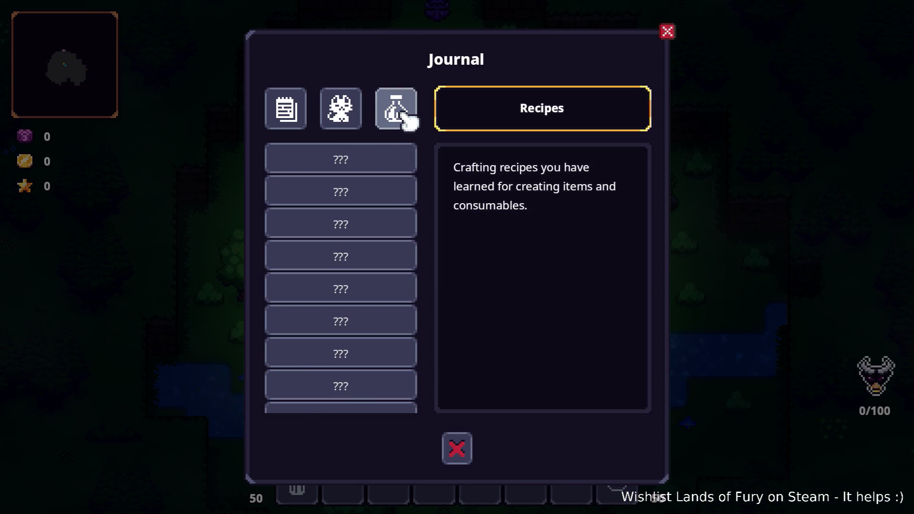
pyautogui.click(349, 111)
pyautogui.click(297, 113)
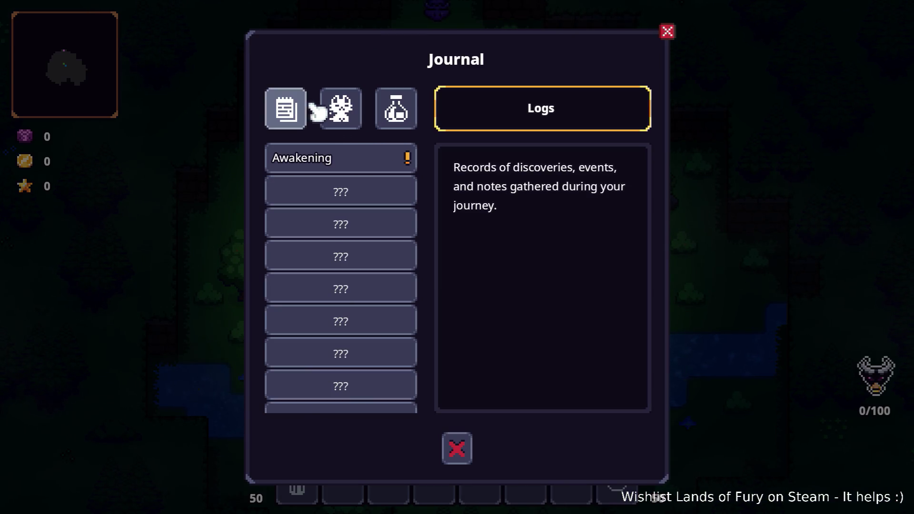
pyautogui.click(403, 113)
pyautogui.click(347, 112)
pyautogui.click(304, 112)
pyautogui.click(409, 117)
pyautogui.click(460, 449)
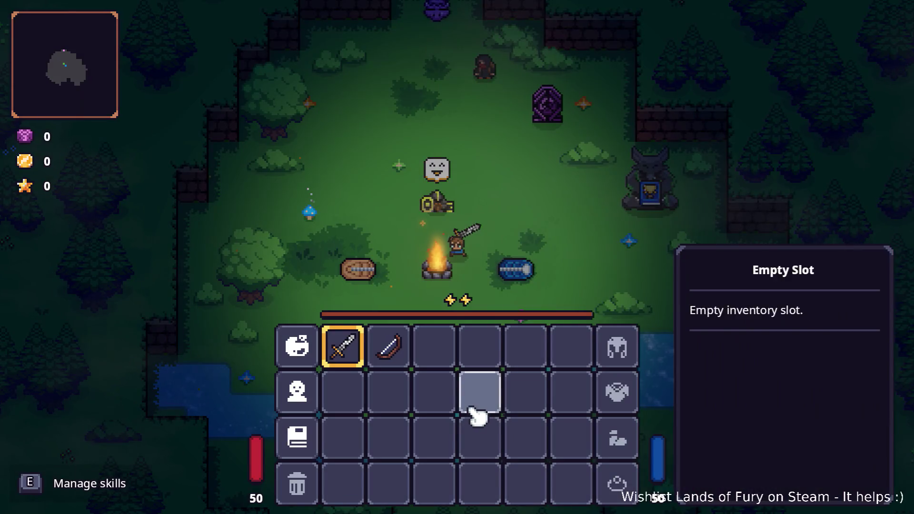
# Close the inventory, pause and quit the game to the desktop.
pyautogui.press('Tab')
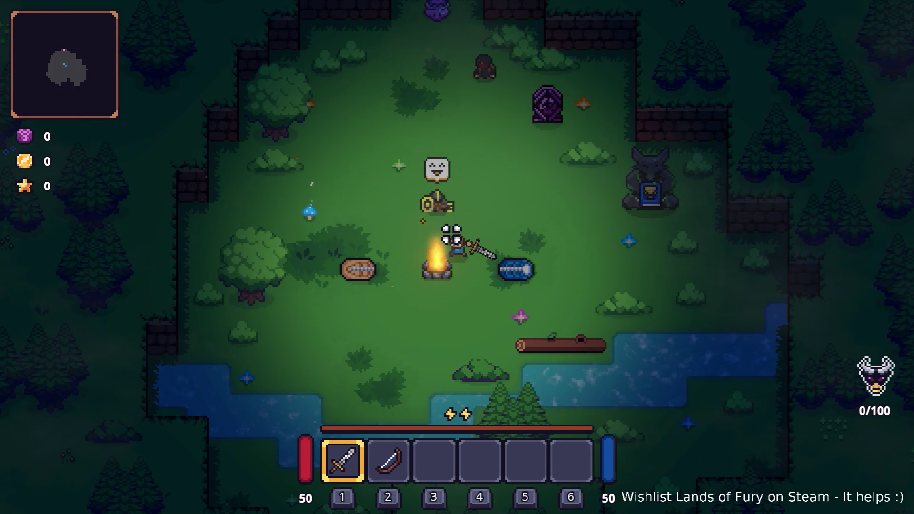
pyautogui.press('Escape')
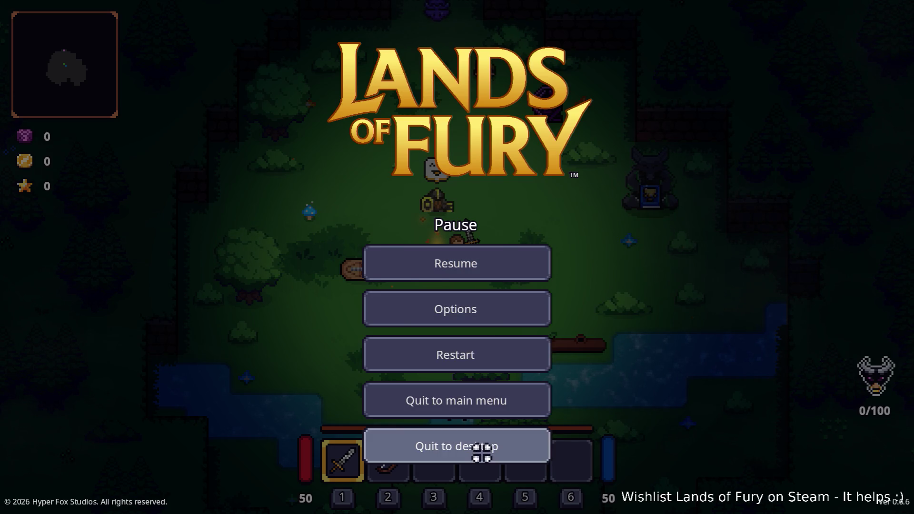
pyautogui.click(481, 452)
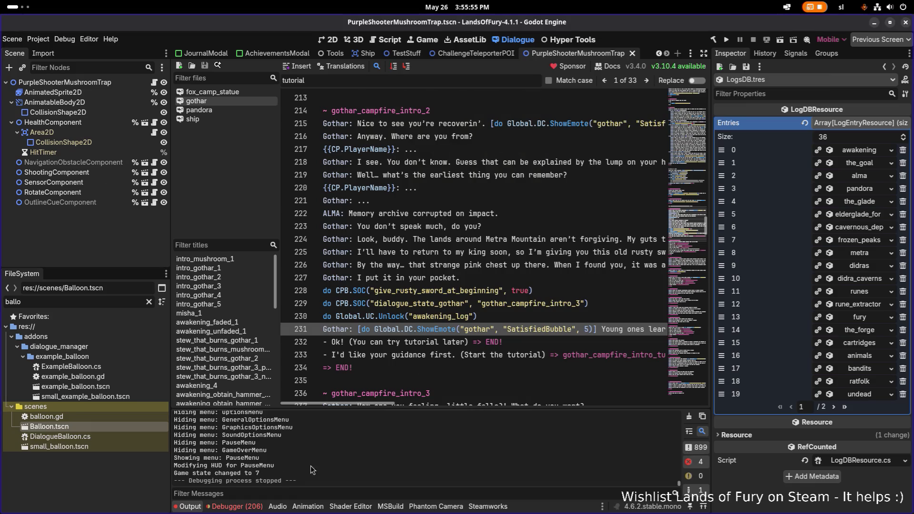
# Inspect the debugger's 206 errors, reading the KeyNotFoundException stack trace in DeathCountUnlockConditionResource.IsMet.
pyautogui.click(250, 506)
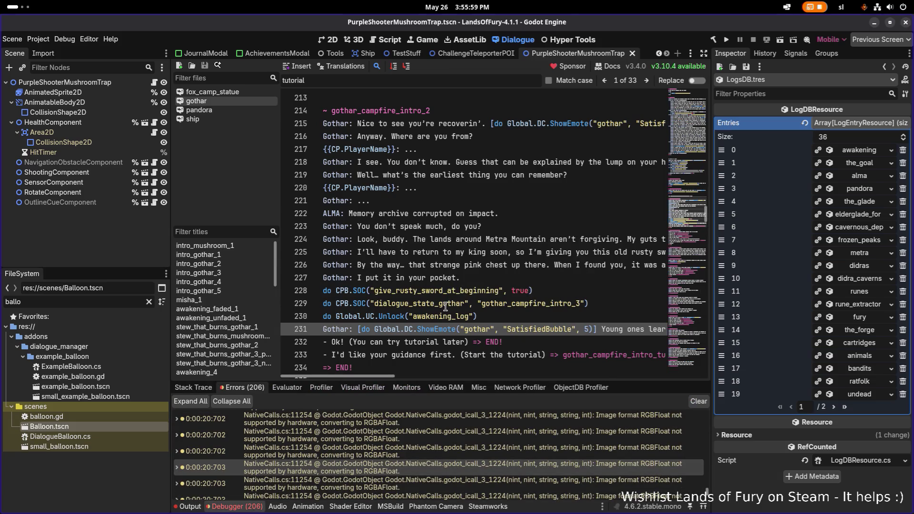
pyautogui.click(247, 508)
pyautogui.click(246, 507)
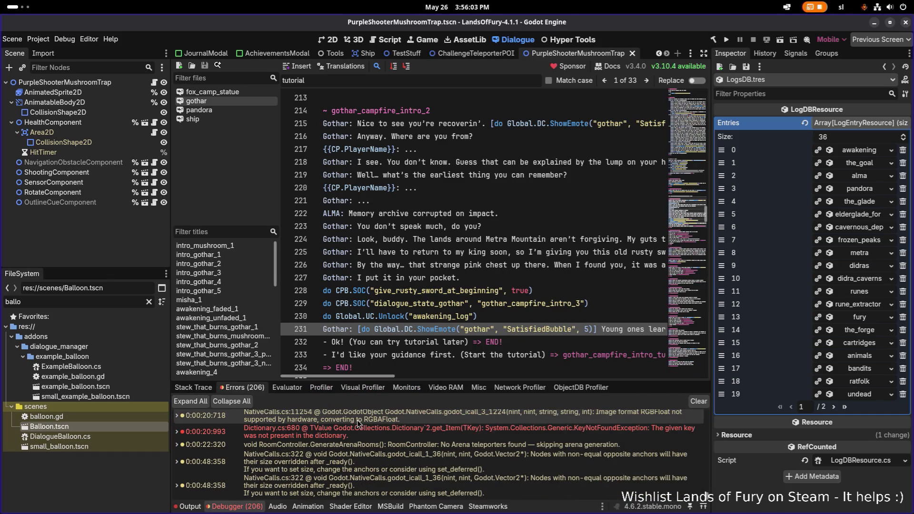
pyautogui.moveTo(359, 423)
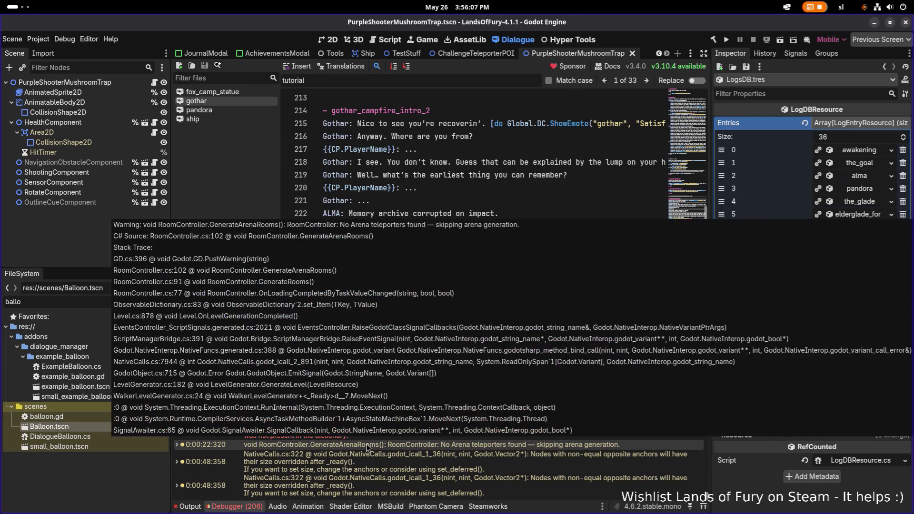
pyautogui.scroll(1, 351, 446)
pyautogui.moveTo(354, 452)
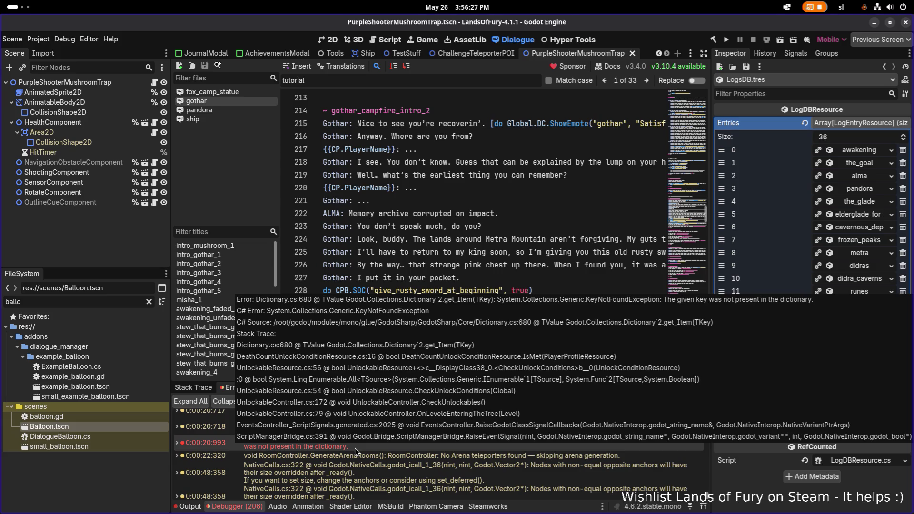
pyautogui.hotkey('alt', 'Tab')
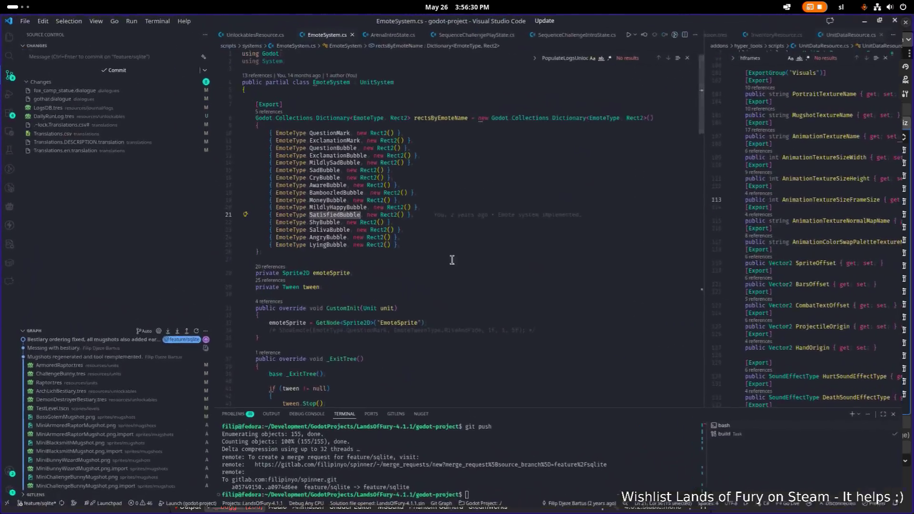
# Open DeathCountUnlockConditionResource.cs in VS Code through quick file search ('death').
pyautogui.click(416, 260)
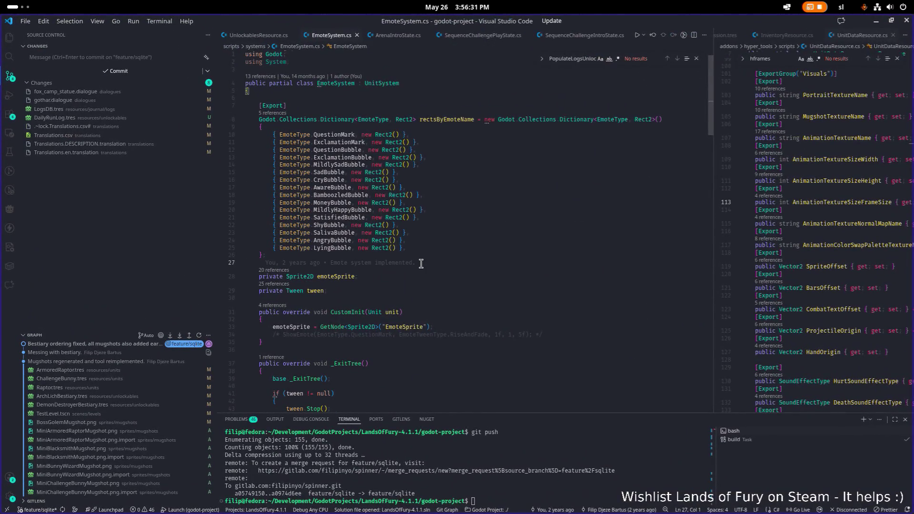
pyautogui.hotkey('ctrl', 'p')
pyautogui.write('death')
pyautogui.press('Return')
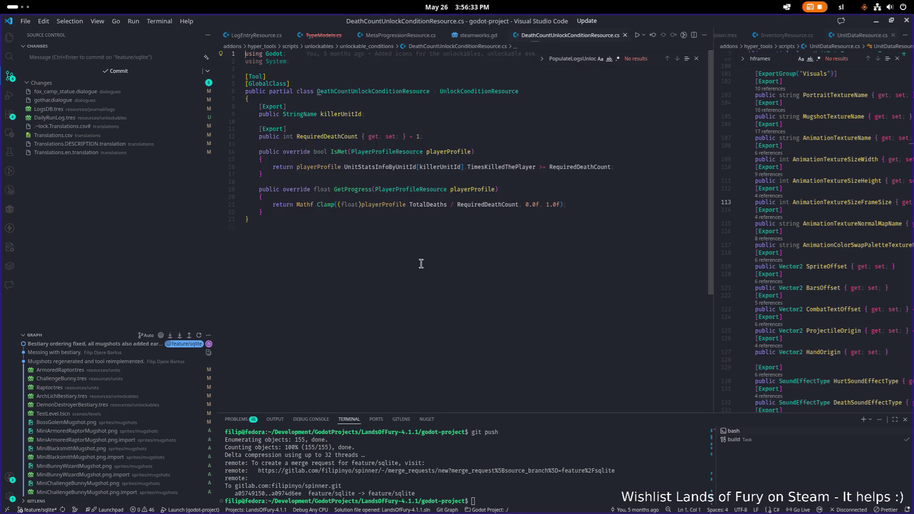
# Inspect IsMet's UnitStatsInfoByUnitId lookup and where GetProgress is referenced.
pyautogui.click(405, 206)
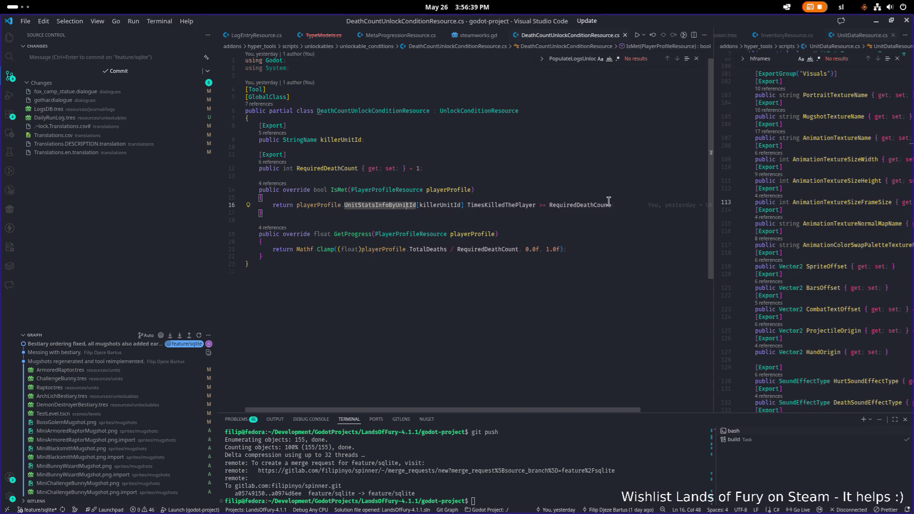
pyautogui.hotkey('ctrl', 'End')
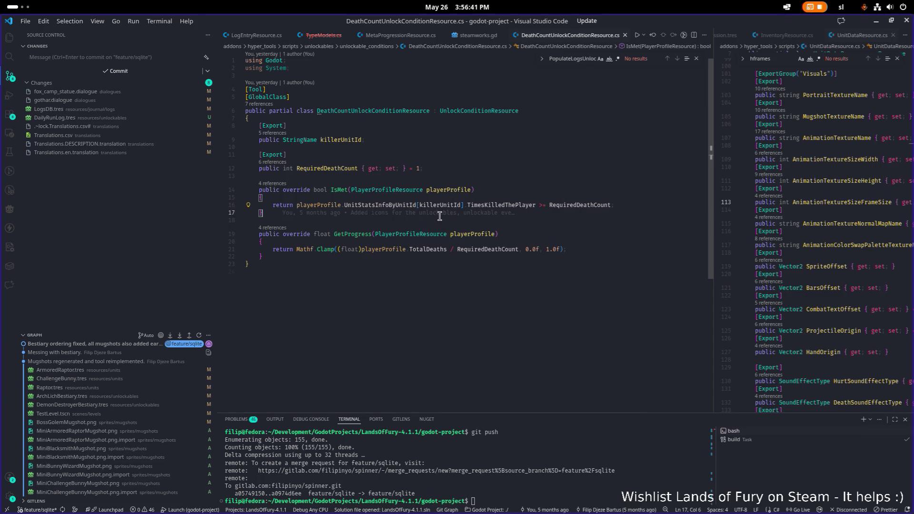
pyautogui.hotkey('ctrl', 'a')
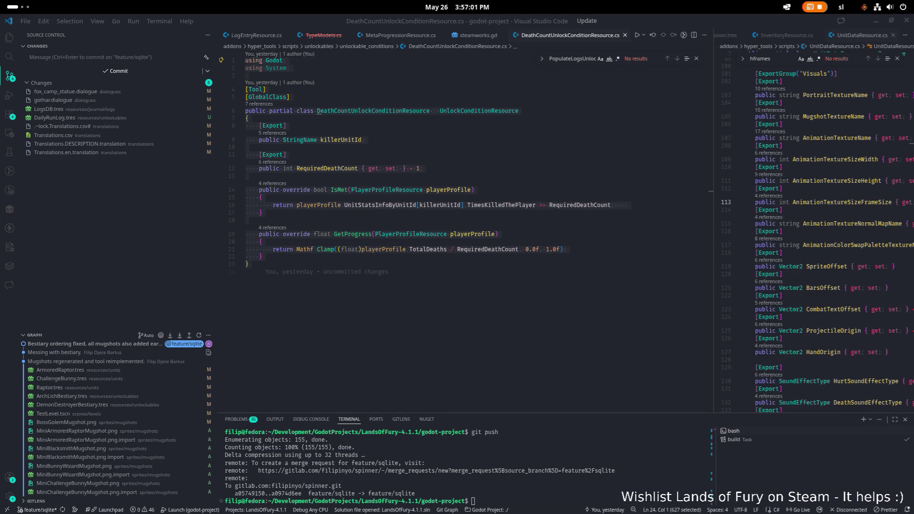
pyautogui.scroll(-1, 115, 419)
pyautogui.click(404, 264)
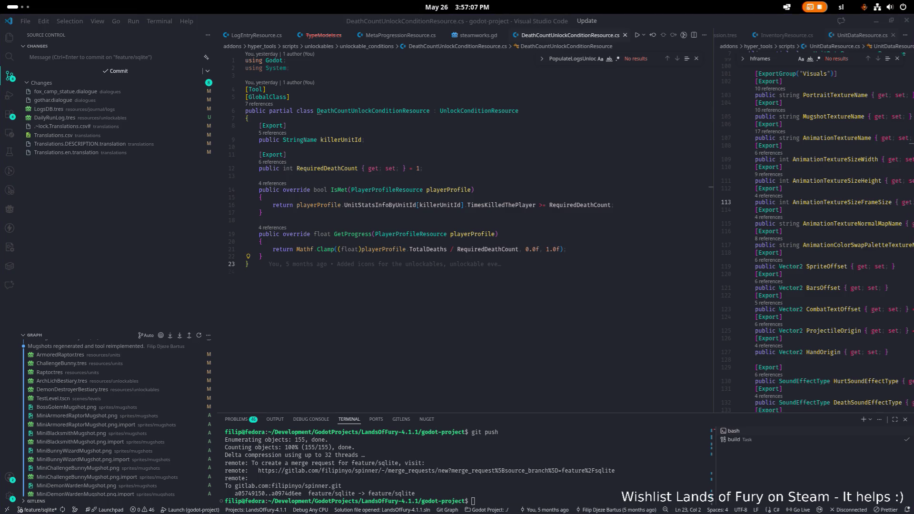
pyautogui.click(280, 229)
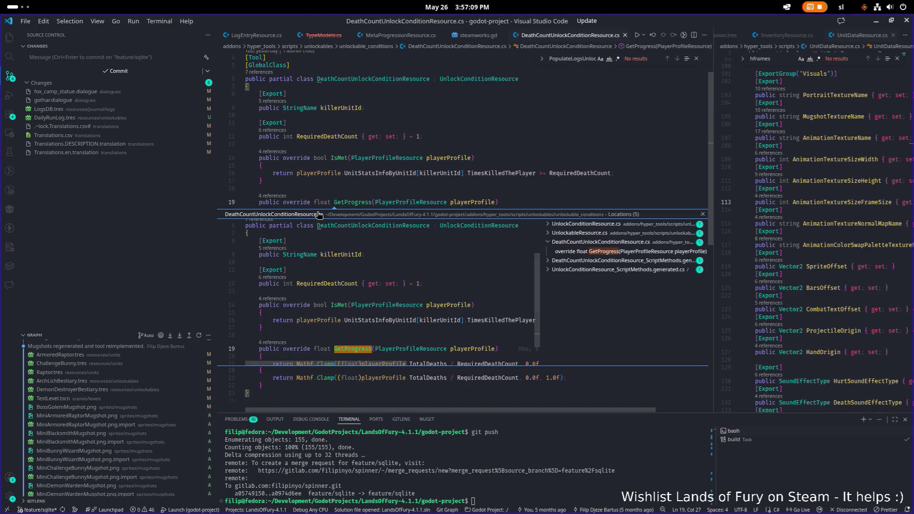
pyautogui.press('Escape')
# Replace IsMet with a ContainsKey(killerUnitId) guard returning false, indent it, and save.
pyautogui.click(369, 180)
pyautogui.hotkey('shift', 'Up')
pyautogui.hotkey('shift', 'Up')
pyautogui.hotkey('shift', 'Up')
pyautogui.hotkey('shift', 'Home')
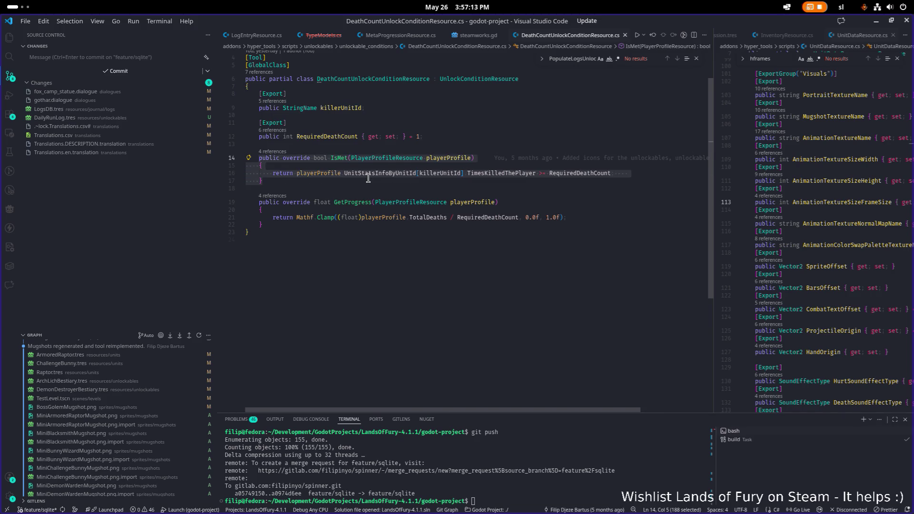
pyautogui.write('public override bool IsMet(PlayerProfileResource playerProfile) {     if (!playerProfile.UnitStatsInfoByUnitId.ContainsKey(killerUnitId))         return false;      return playerProfile.UnitStatsInfoByUnitId[killerUnitId].TimesKilledThePlayer >= RequiredDeathCount; }')
pyautogui.hotkey('shift', 'Up')
pyautogui.hotkey('shift', 'Up')
pyautogui.hotkey('shift', 'Up')
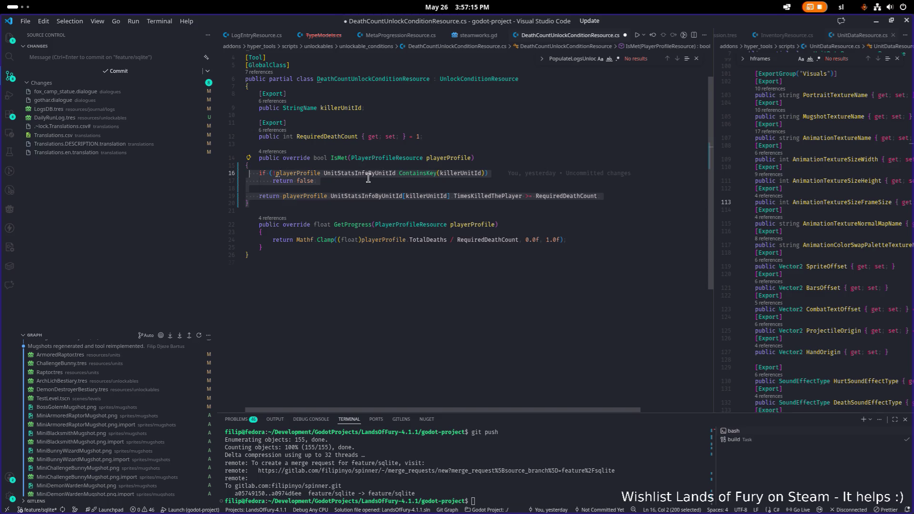
pyautogui.hotkey('shift', 'Up')
pyautogui.hotkey('shift', 'Home')
pyautogui.press('Tab')
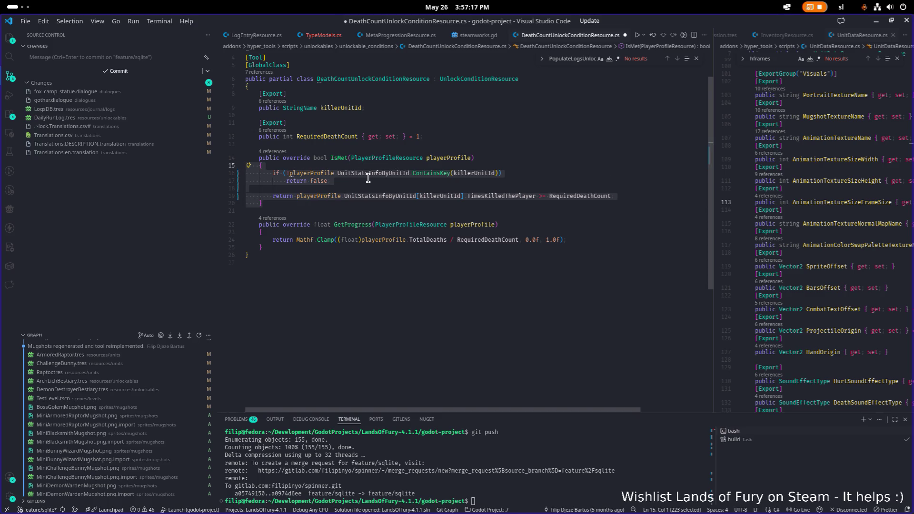
pyautogui.click(405, 185)
pyautogui.hotkey('ctrl', 's')
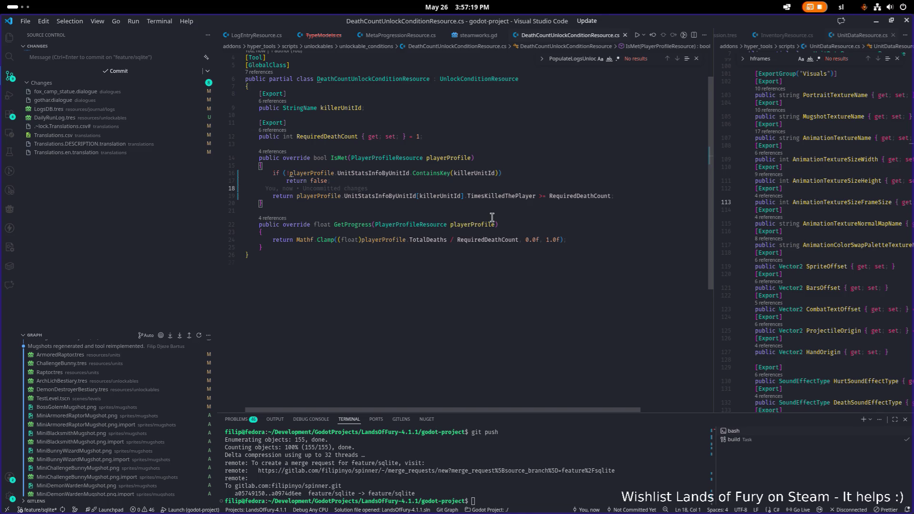
# Reveal the file tree and review KillCountUnlockConditionResource.cs for comparison.
pyautogui.hotkey('ctrl', 'shift', 'e')
pyautogui.click(522, 172)
pyautogui.click(483, 203)
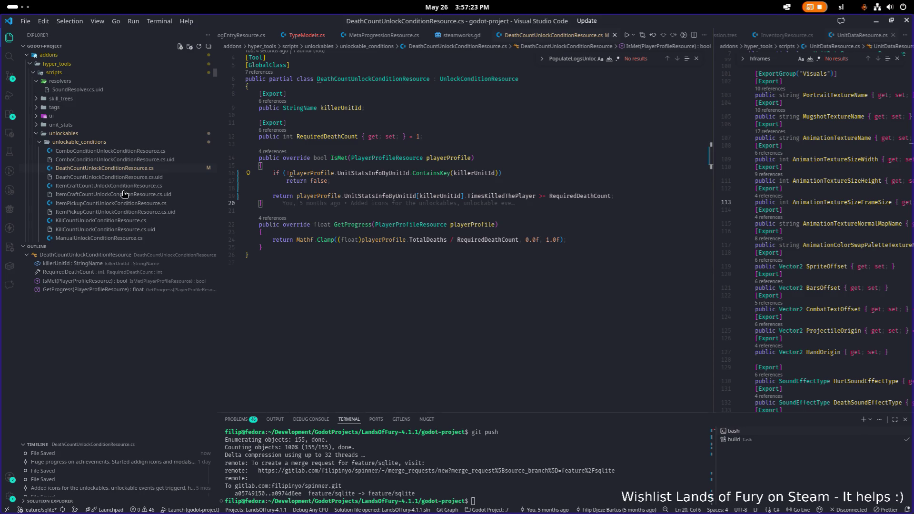
pyautogui.click(128, 221)
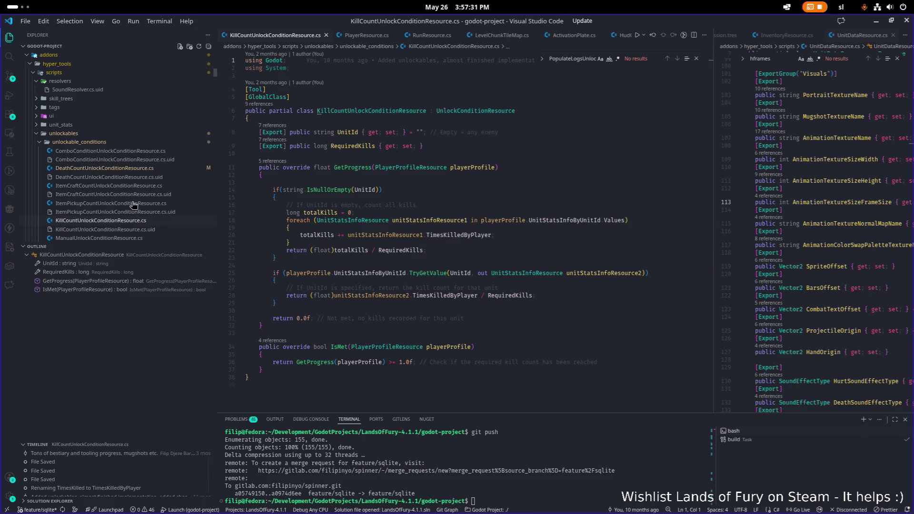
pyautogui.scroll(-2, 129, 171)
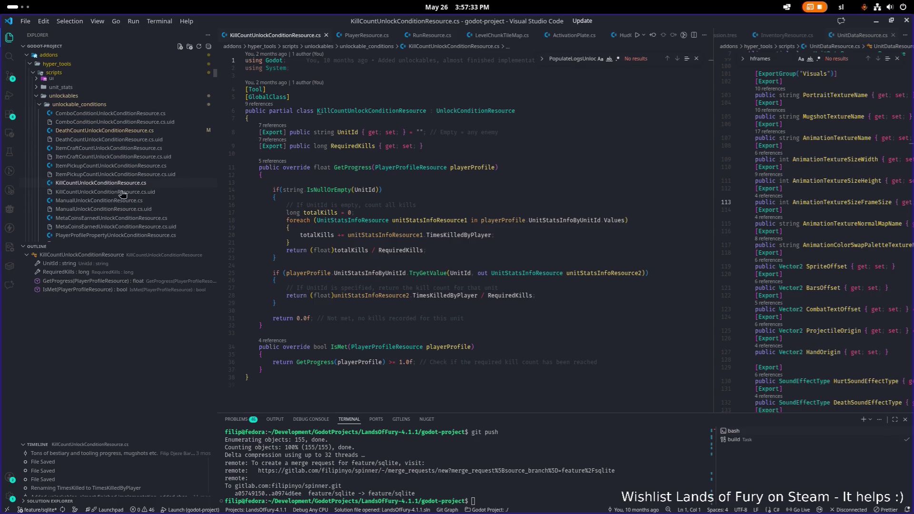
pyautogui.scroll(-3, 123, 196)
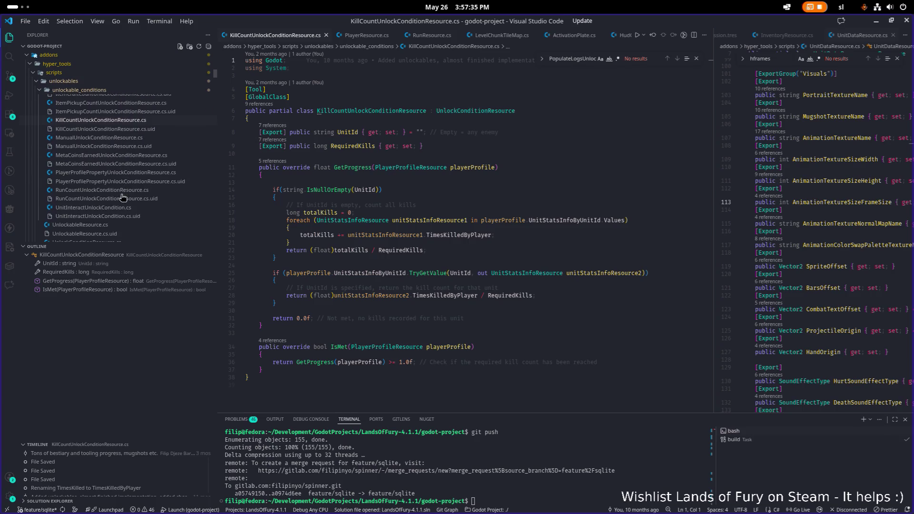
# Review UnitInteractUnlockCondition.cs's TryGetValue lookup, save it, and return to Godot.
pyautogui.click(116, 214)
pyautogui.click(430, 279)
pyautogui.click(485, 221)
pyautogui.hotkey('ctrl', 's')
pyautogui.hotkey('alt', 'Tab')
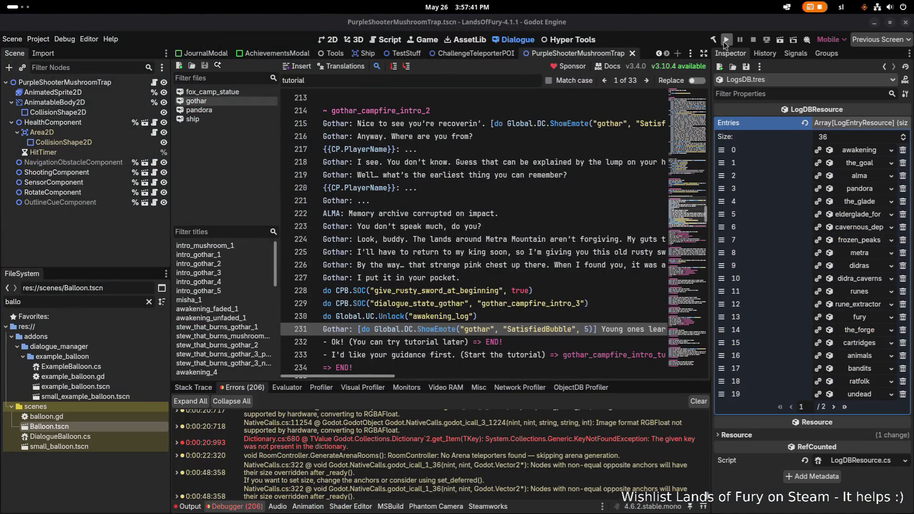
# Run the project from Godot and go to the Lands of Fury Profiles screen.
pyautogui.click(727, 40)
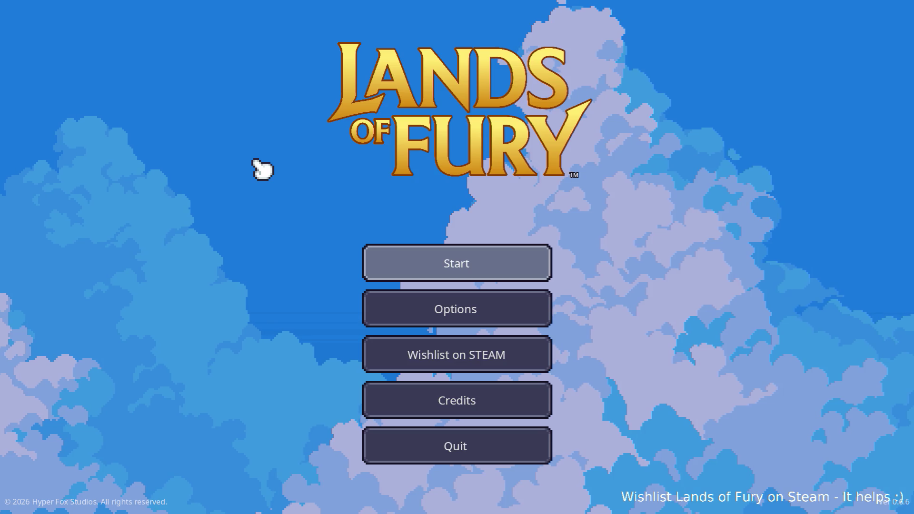
pyautogui.click(442, 265)
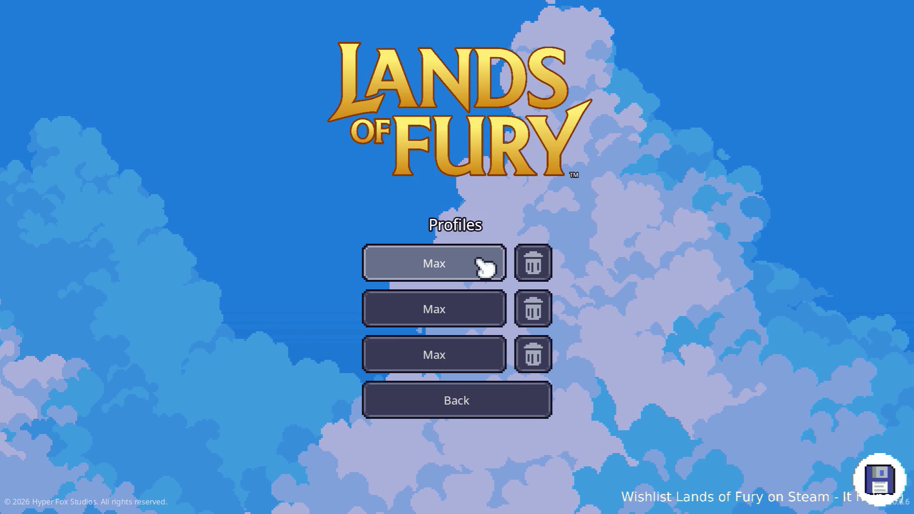
# Load the first saved profile and walk the hero over to the key pickup.
pyautogui.click(481, 264)
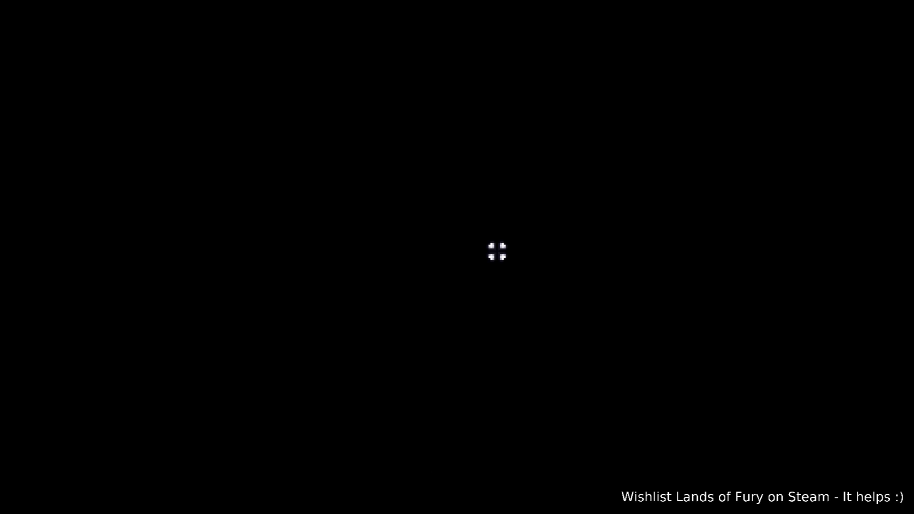
pyautogui.press('w')
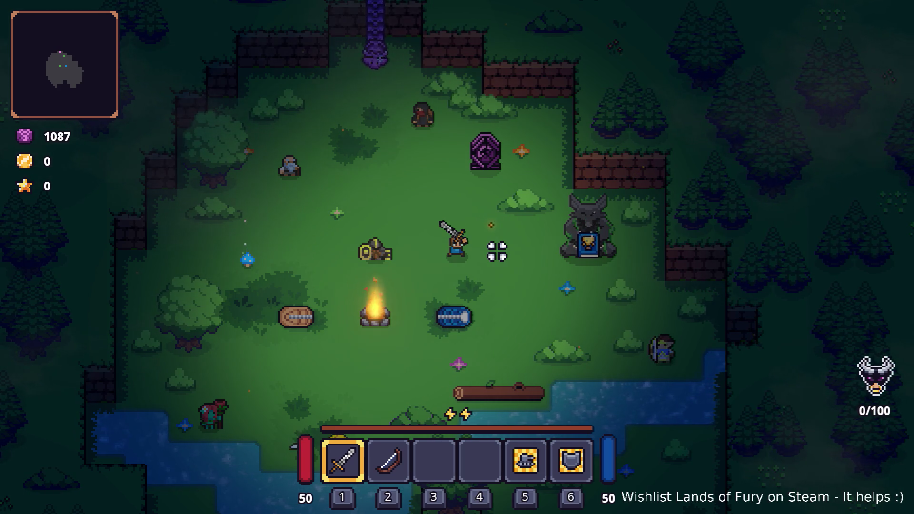
pyautogui.press('a')
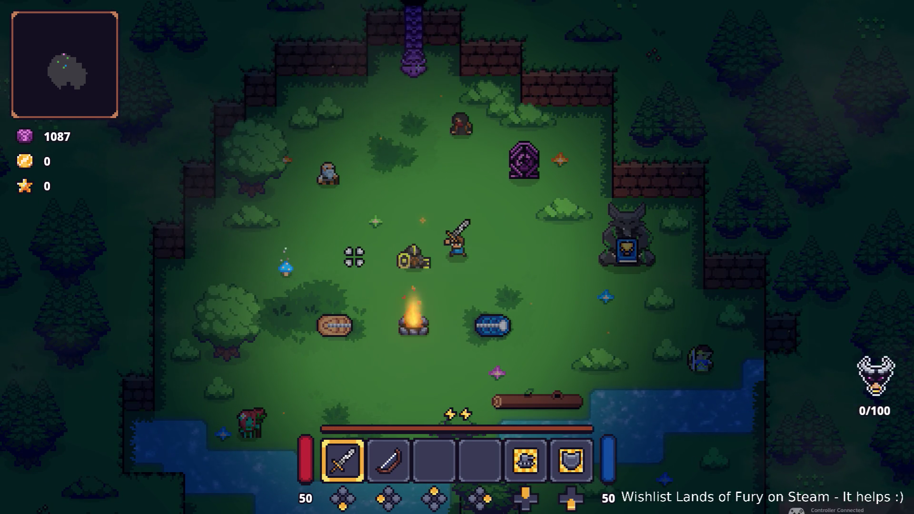
pyautogui.press('a')
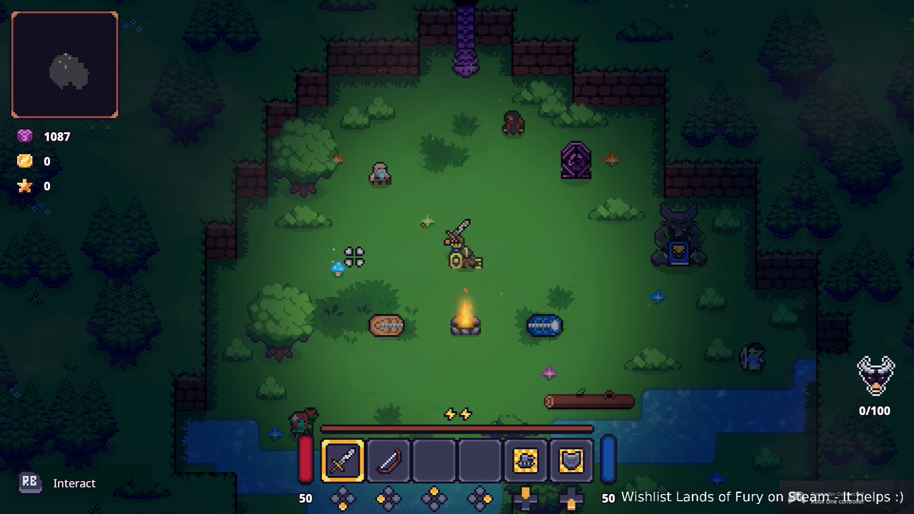
# Open the inventory, check the ALMA cartridge panel, and focus the Rusty Sword.
pyautogui.hotkey('w', 'a')
pyautogui.press('i')
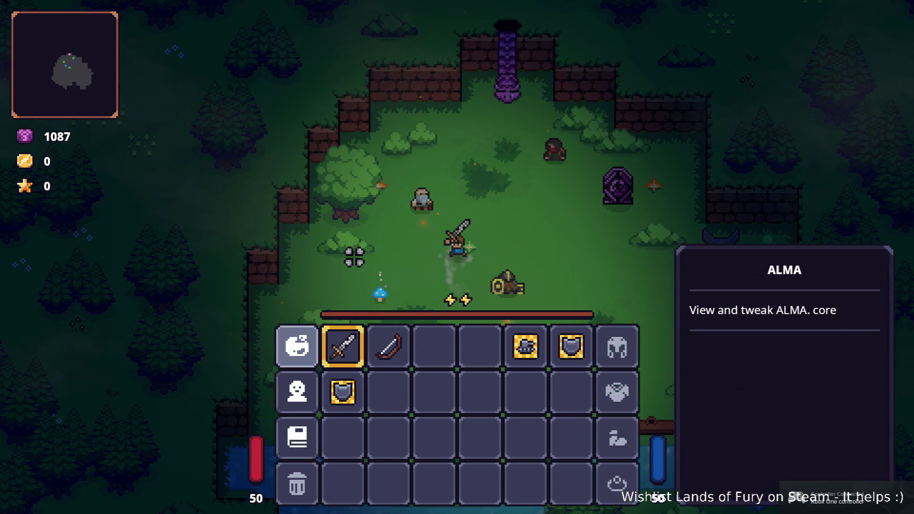
pyautogui.press('Return')
pyautogui.press('Escape')
pyautogui.press('Right')
pyautogui.press('Left')
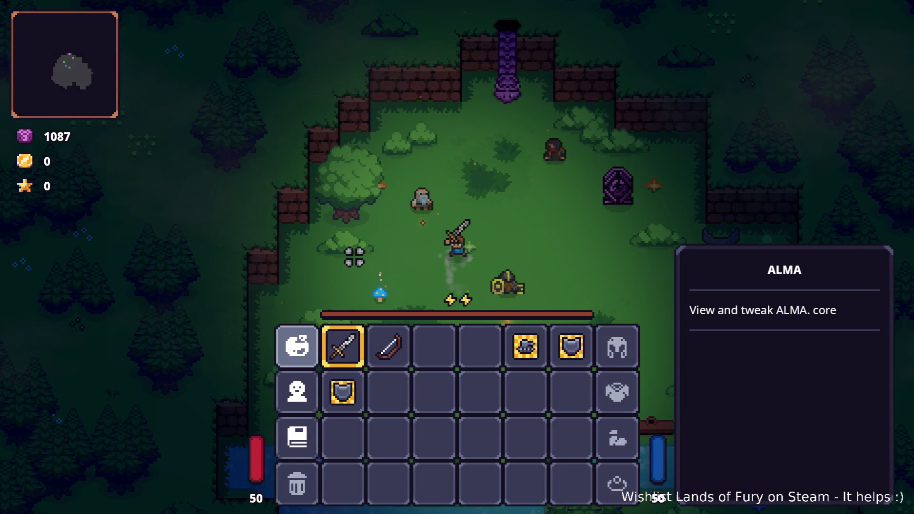
pyautogui.press('Return')
pyautogui.press('Escape')
pyautogui.press('Right')
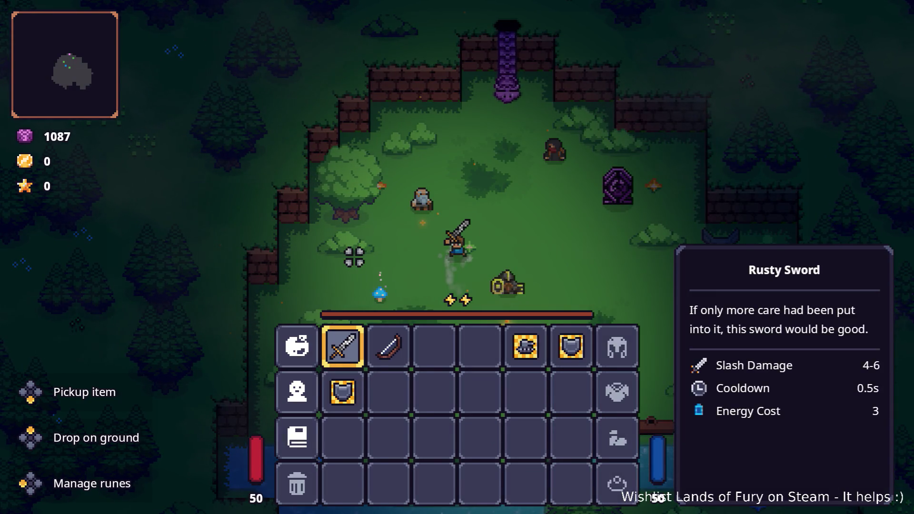
pyautogui.press('Right')
pyautogui.press('Left')
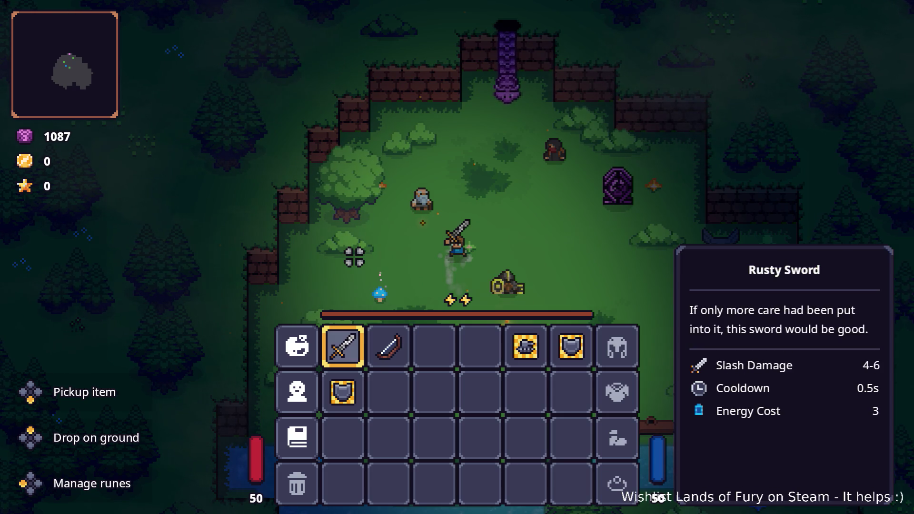
# Swap the Rusty Sword with the Wooden Bow in the hotbar.
pyautogui.press('Return')
pyautogui.press('Right')
pyautogui.press('Right')
pyautogui.press('Left')
pyautogui.press('Left')
pyautogui.press('Right')
pyautogui.press('Right')
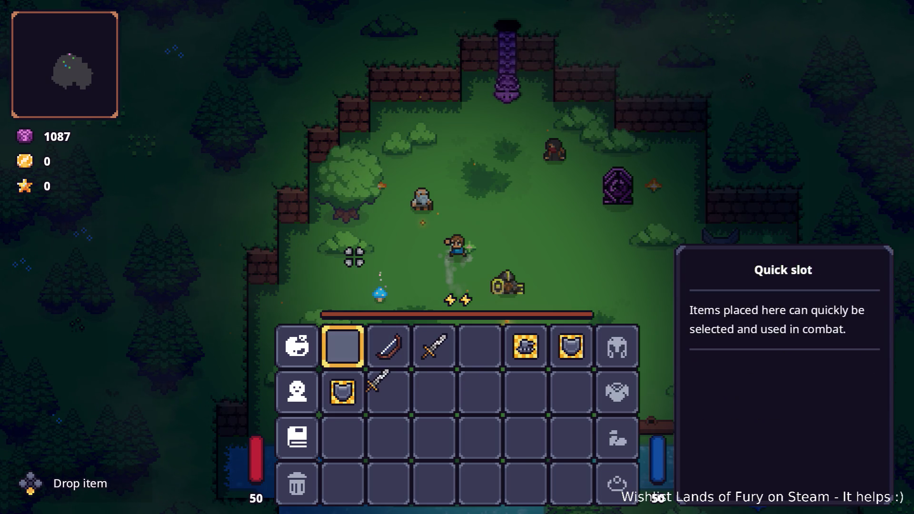
pyautogui.press('Left')
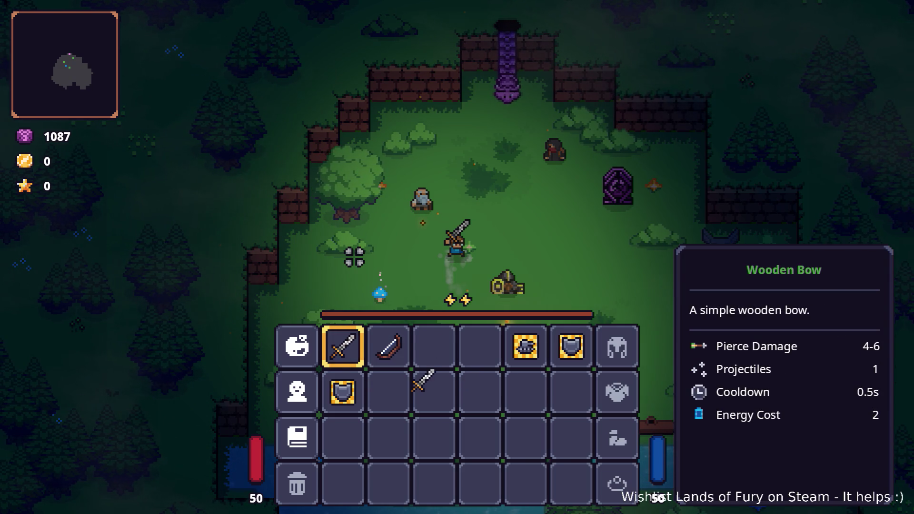
pyautogui.press('Return')
pyautogui.press('Right')
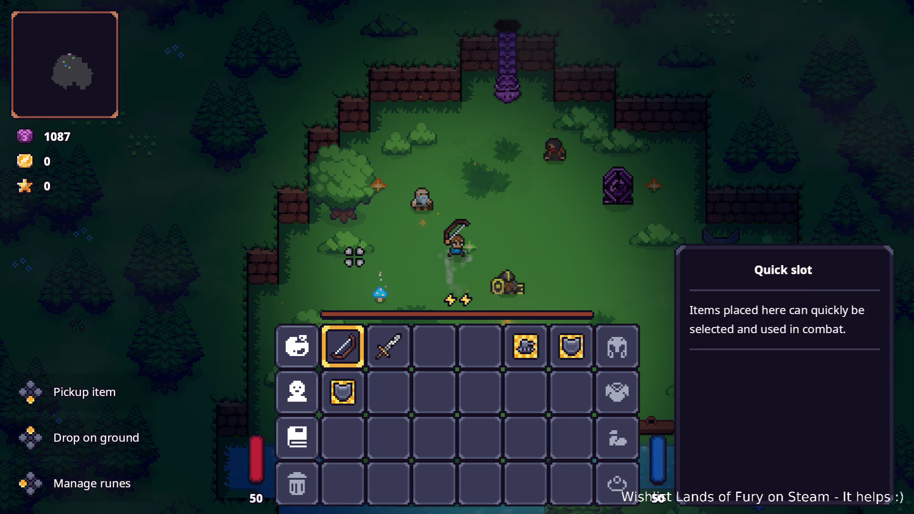
pyautogui.press('Left')
pyautogui.press('Left')
pyautogui.press('Right')
pyautogui.press('Right')
pyautogui.press('Left')
pyautogui.press('Return')
# Browse the inventory sections and look through the character stats window.
pyautogui.press('Left')
pyautogui.press('Left')
pyautogui.press('Down')
pyautogui.press('Right')
pyautogui.press('Left')
pyautogui.press('Return')
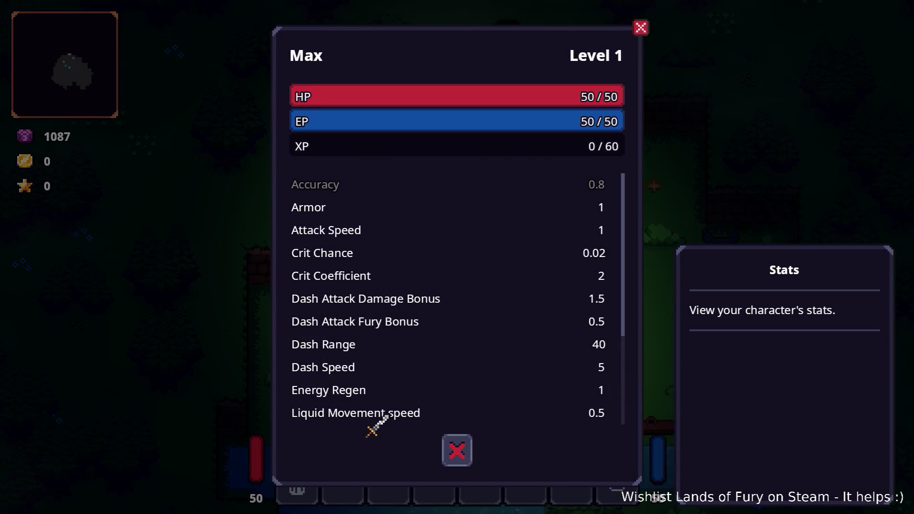
pyautogui.press('Down')
pyautogui.press('Escape')
pyautogui.press('Right')
pyautogui.press('Right')
pyautogui.press('Up')
# Rearrange the sword and bow in the hotbar, recheck the ALMA panel, and close the inventory.
pyautogui.press('Return')
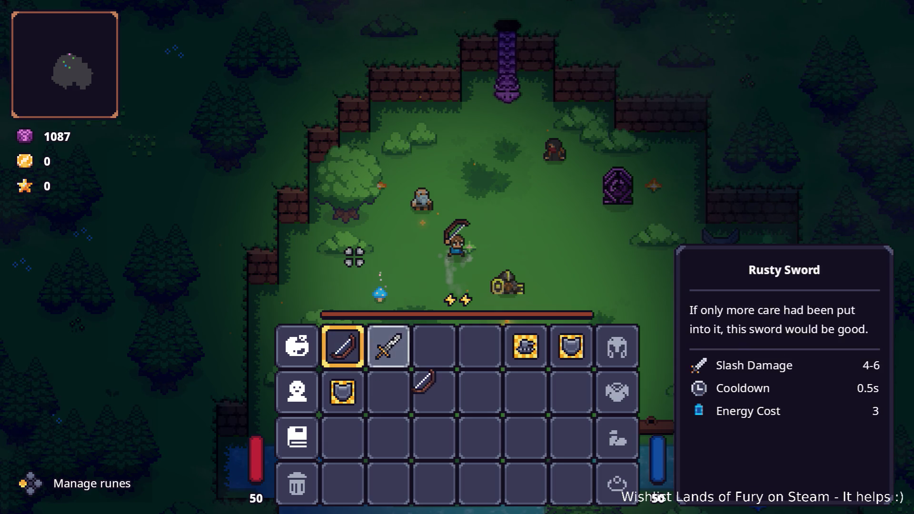
pyautogui.press('Right')
pyautogui.press('Right')
pyautogui.press('Left')
pyautogui.press('Left')
pyautogui.press('Left')
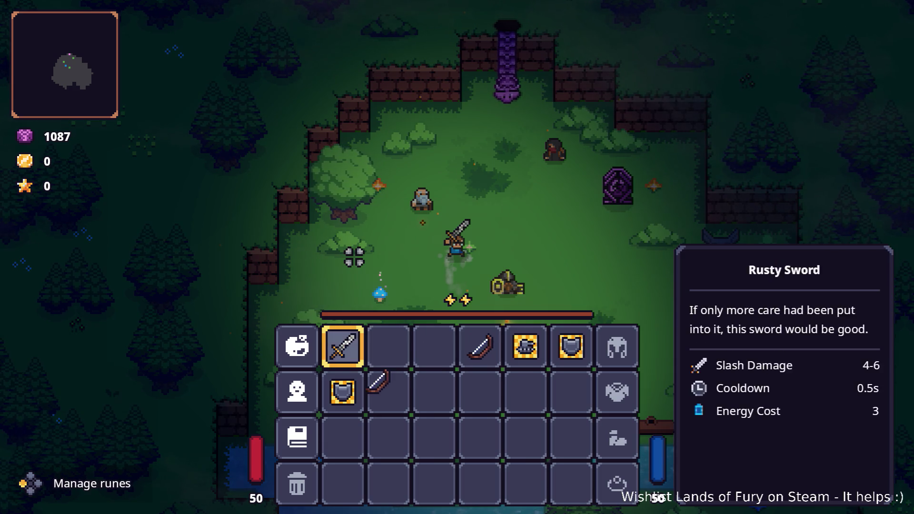
pyautogui.press('Left')
pyautogui.press('Return')
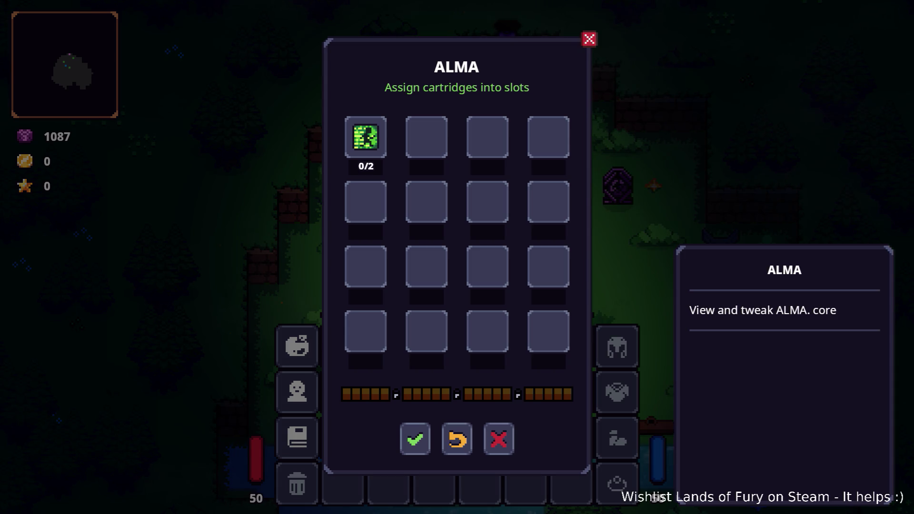
pyautogui.press('Escape')
pyautogui.press('Down')
pyautogui.press('Up')
pyautogui.press('Return')
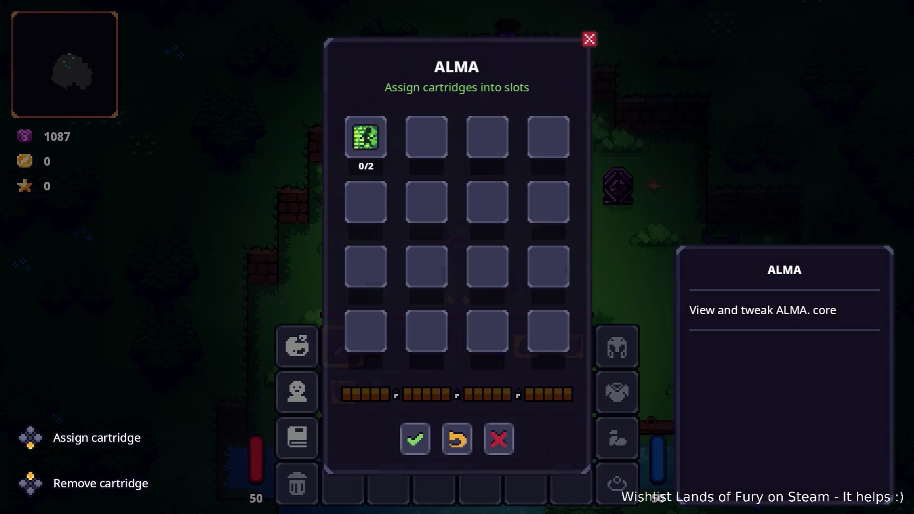
pyautogui.press('Escape')
pyautogui.press('Escape')
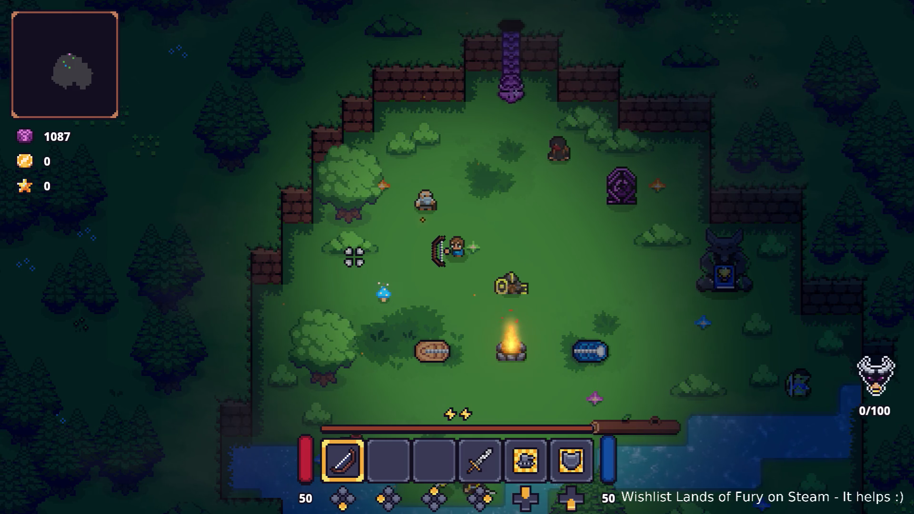
pyautogui.press('d')
pyautogui.press('Escape')
pyautogui.press('Escape')
# Reopen the inventory, view the ALMA cartridge panel, and close it without changes.
pyautogui.press('i')
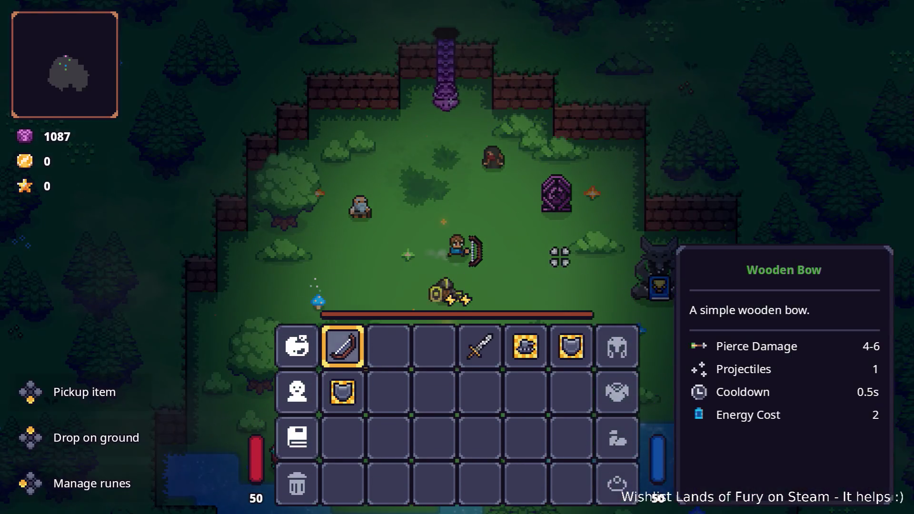
pyautogui.press('Left')
pyautogui.press('Return')
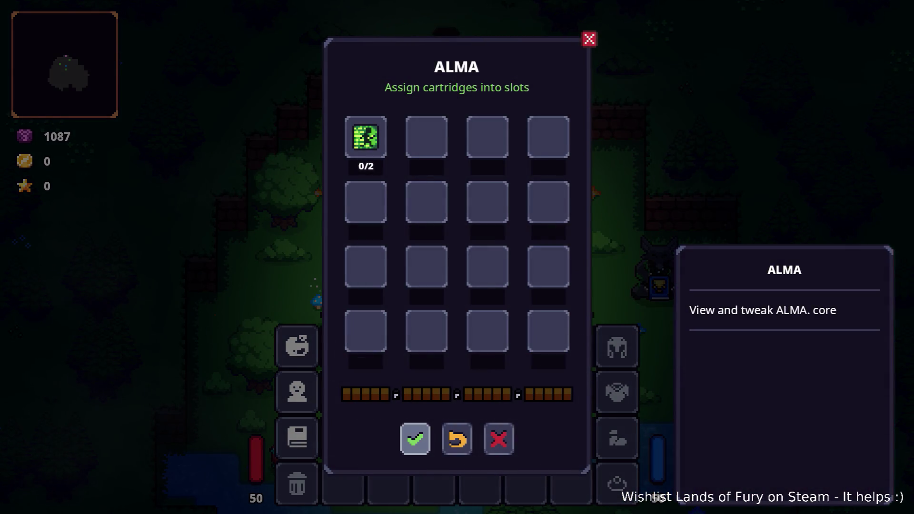
pyautogui.press('Down')
pyautogui.press('Right')
pyautogui.press('Right')
pyautogui.press('Return')
pyautogui.press('i')
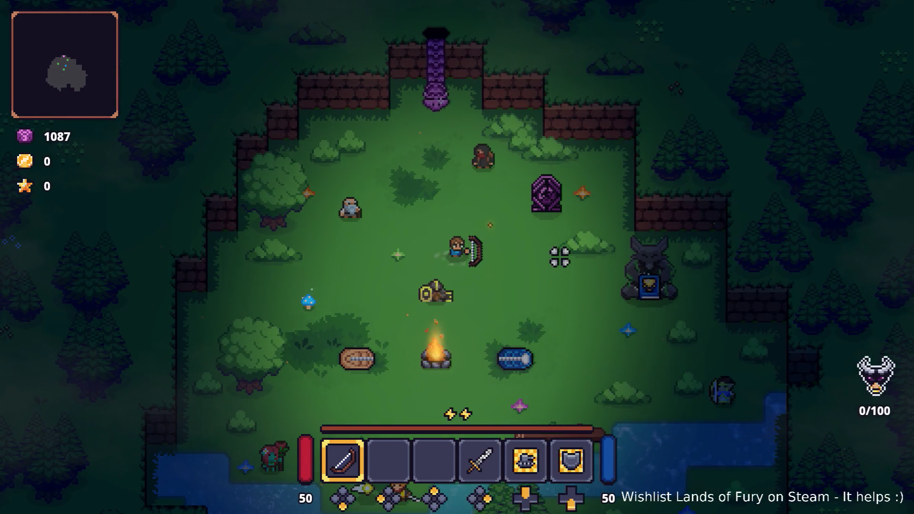
# Walk around the glade, then pause and choose Restart.
pyautogui.press('d')
pyautogui.press('s')
pyautogui.press('Escape')
pyautogui.press('Down')
pyautogui.press('Down')
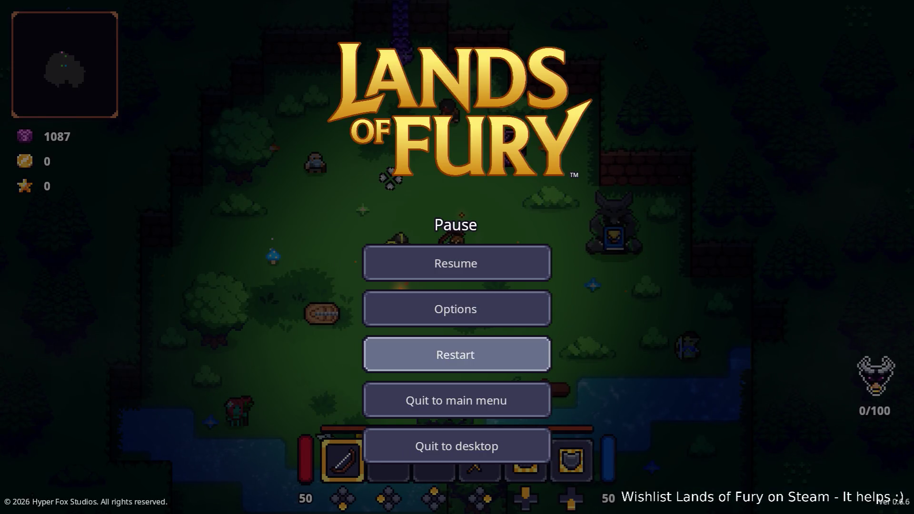
# Confirm the restart, open the inventory, and check the Rusty Sword in the first hotbar slot.
pyautogui.press('Return')
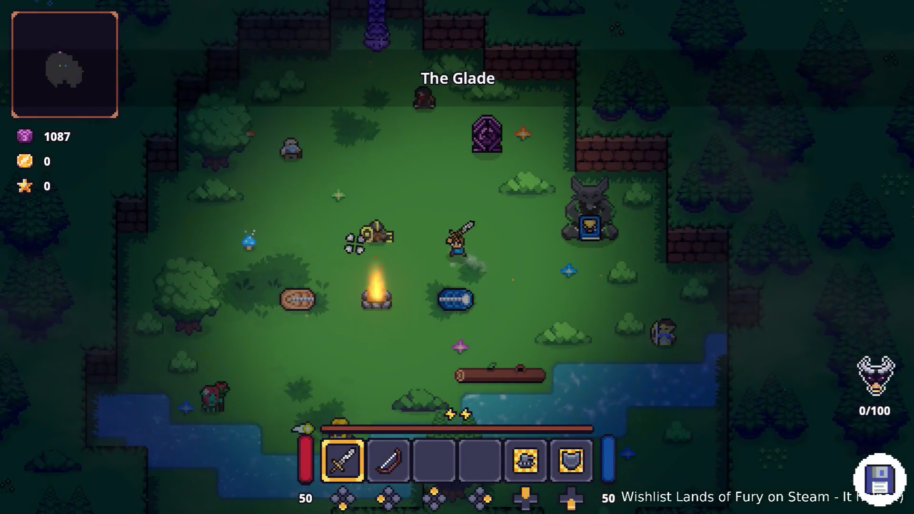
pyautogui.press('i')
pyautogui.press('Down')
pyautogui.press('Up')
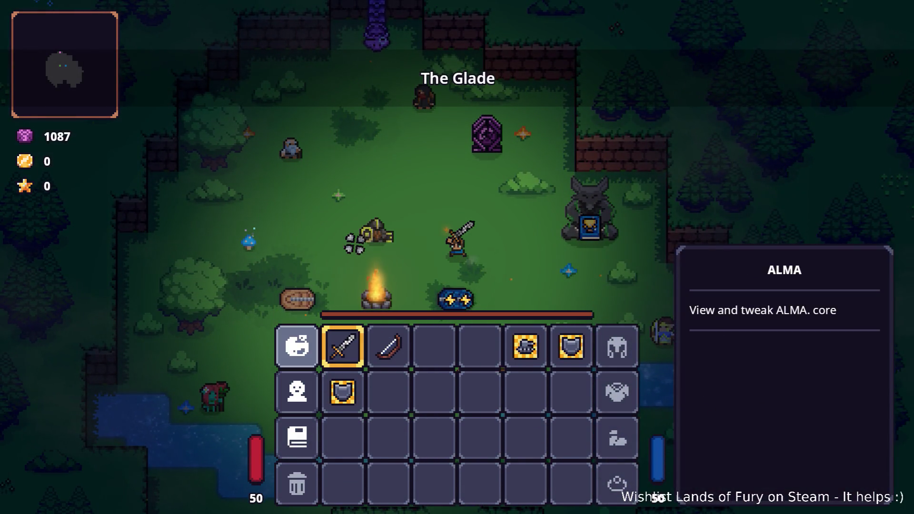
pyautogui.press('Down')
pyautogui.press('Down')
pyautogui.press('Up')
pyautogui.press('Up')
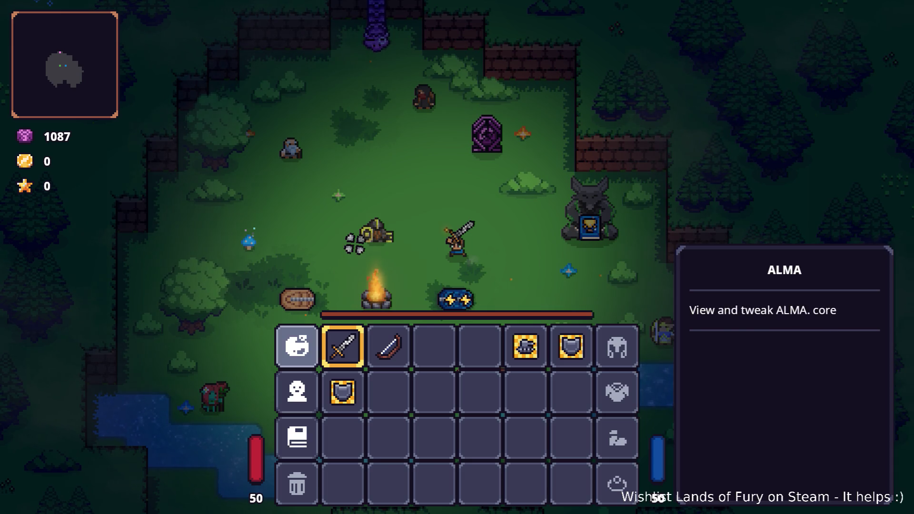
pyautogui.press('Right')
pyautogui.press('Right')
pyautogui.press('Right')
pyautogui.press('Left')
pyautogui.press('Left')
pyautogui.press('Left')
pyautogui.press('Right')
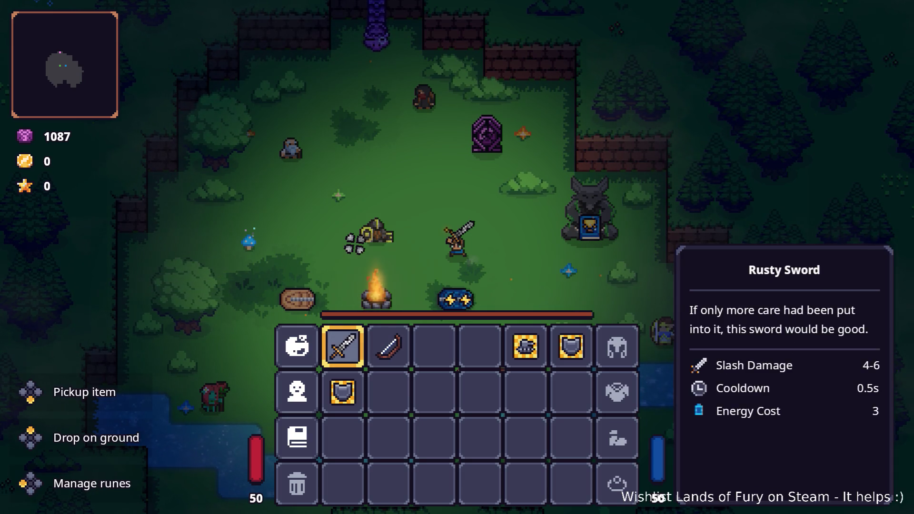
pyautogui.press('Left')
# Verify the ALMA cartridge panel, then check the Wooden Bow in the second slot.
pyautogui.press('Return')
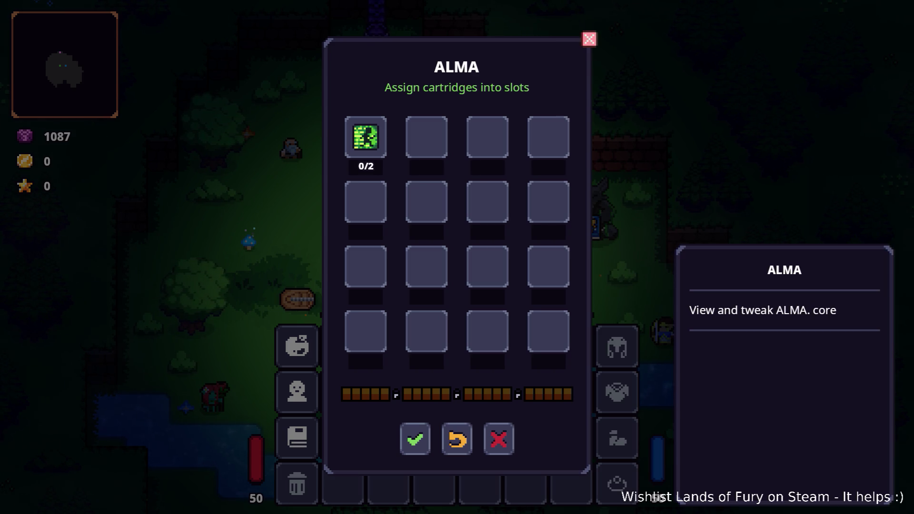
pyautogui.press('Escape')
pyautogui.press('Right')
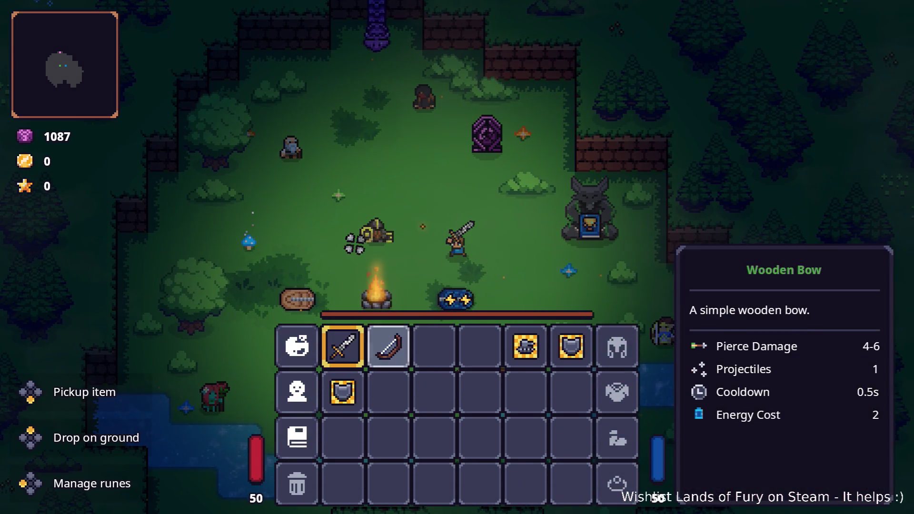
pyautogui.press('Right')
pyautogui.press('Right')
pyautogui.press('Left')
pyautogui.press('Left')
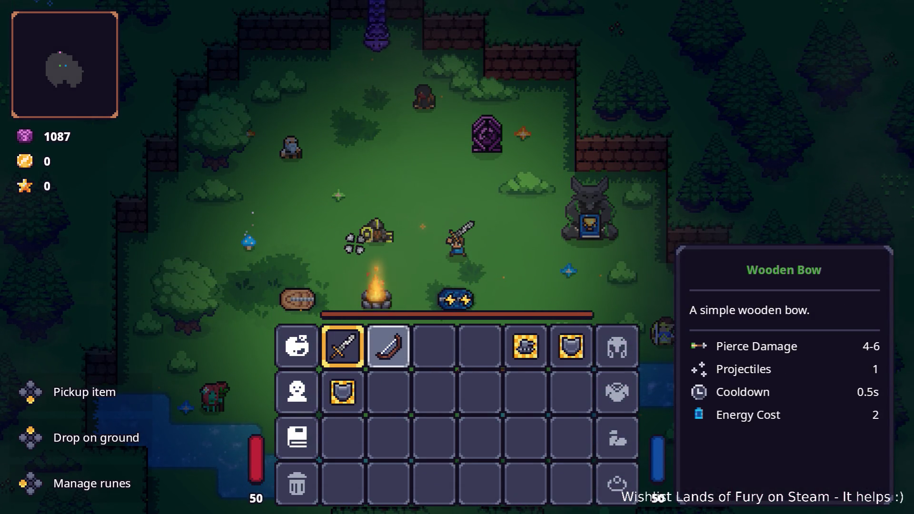
pyautogui.press('Tab')
pyautogui.press('Tab')
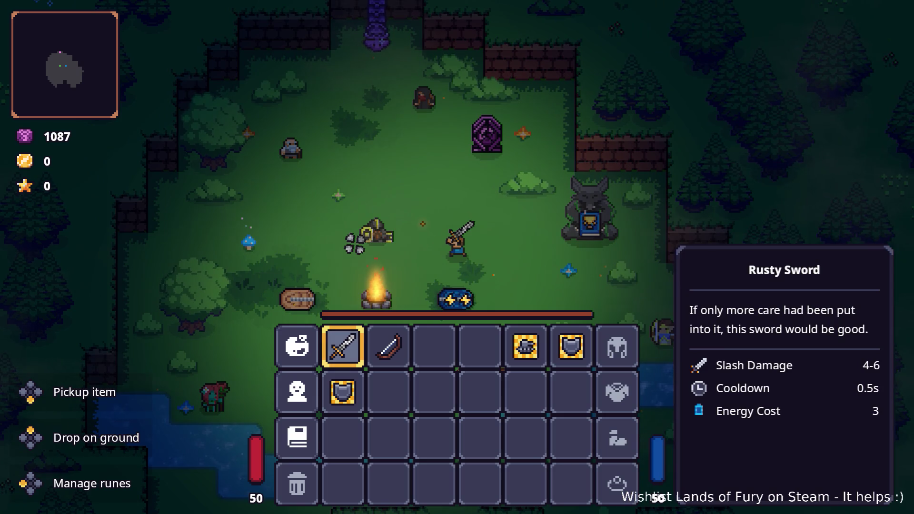